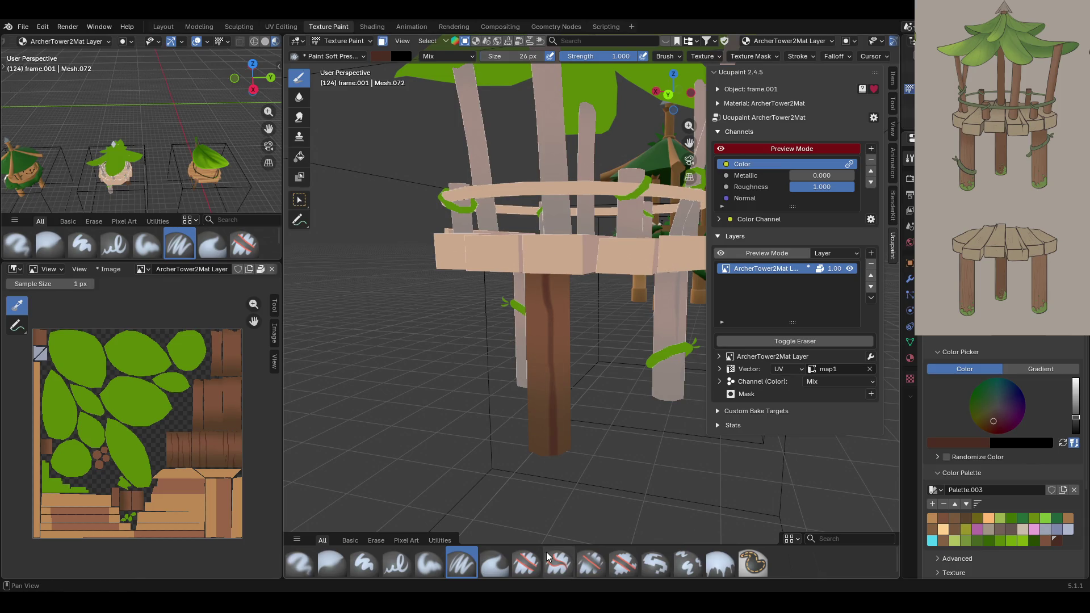
- Finish the dark brown bark stroke down the archer tower's central support trunk
mouse_move(549, 557)
middle_mouse_down()
mouse_move(670, 375)
mouse_move(641, 378)
middle_mouse_up()
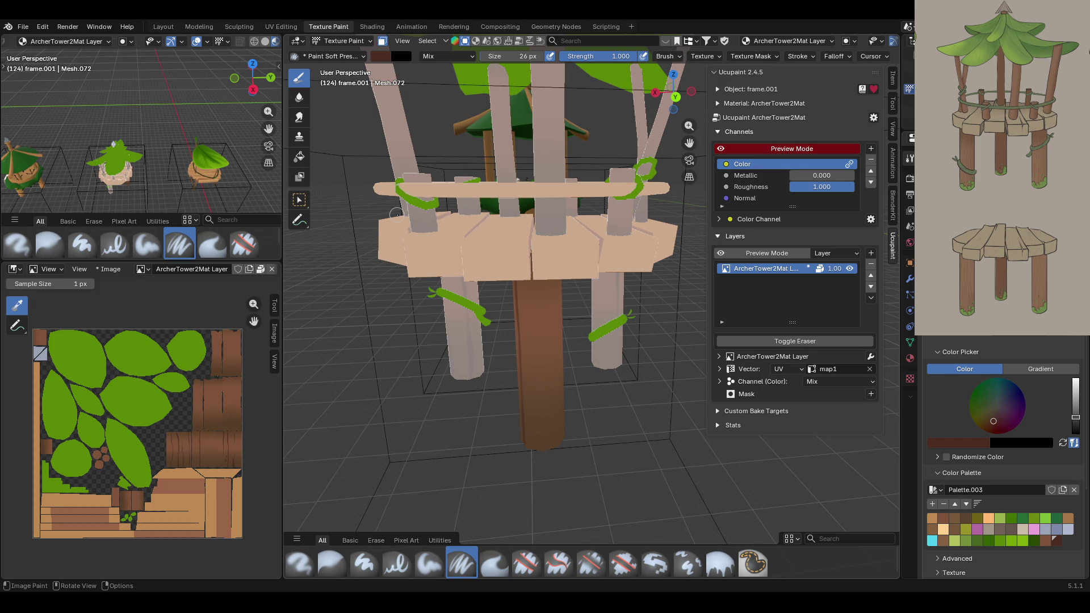
- Paint a stroke on the platform planks and darker streaks down the central trunk
mouse_move(637, 402)
middle_mouse_down()
mouse_move(634, 372)
mouse_move(590, 383)
middle_mouse_up()
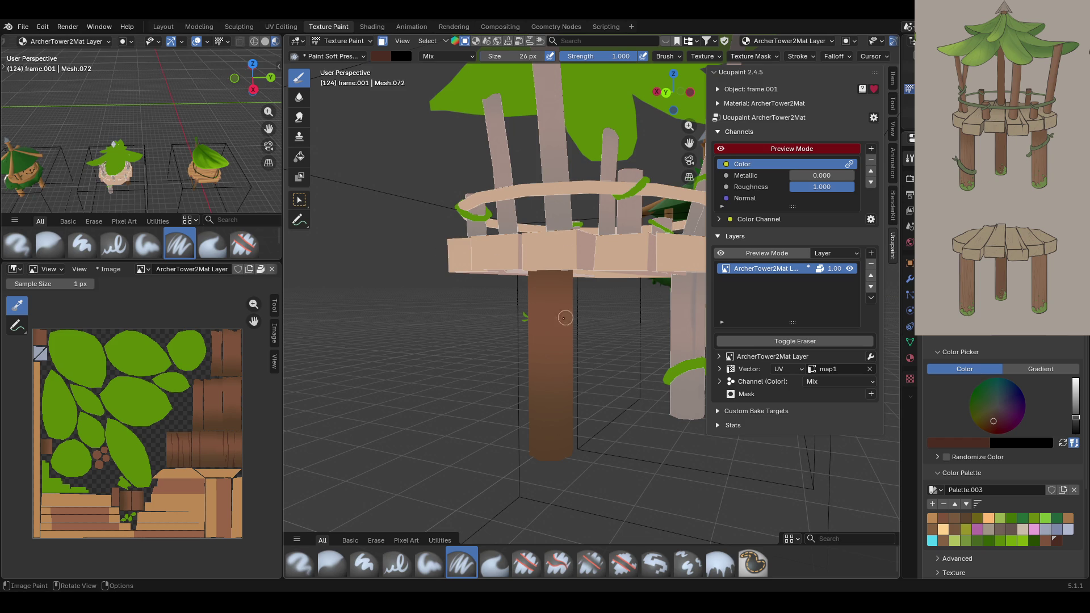
left_click_drag(546, 249, 555, 458)
mouse_move(511, 448)
middle_mouse_down()
mouse_move(570, 469)
mouse_move(445, 465)
middle_mouse_up()
mouse_move(577, 278)
left_mouse_down()
mouse_move(577, 460)
mouse_move(578, 318)
left_mouse_up()
middle_click_drag(494, 246, 840, 251)
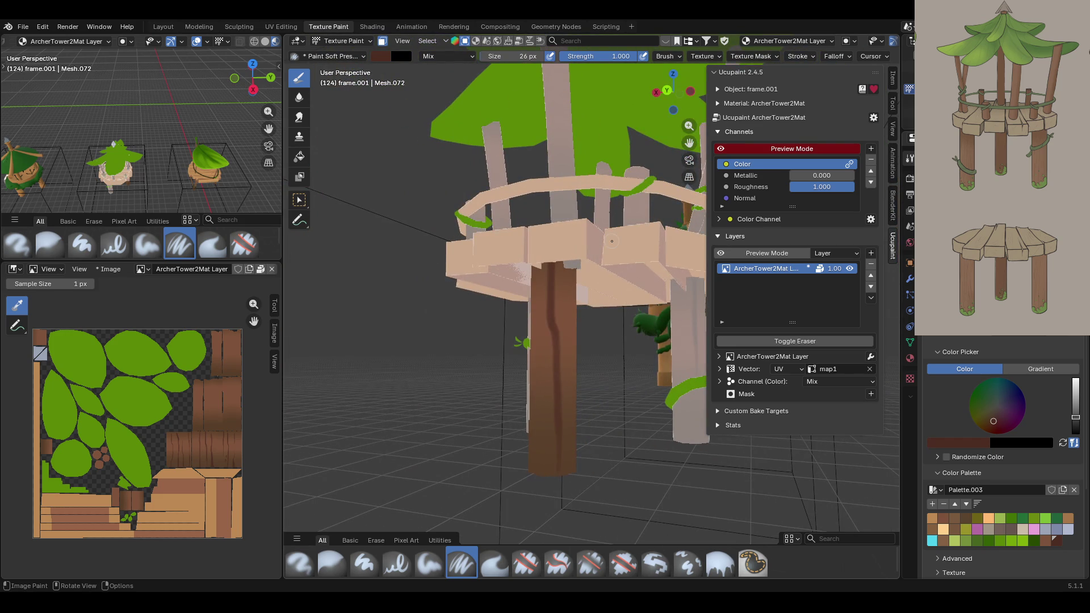
left_click_drag(567, 428, 551, 465)
- Orbit around the whole tower and scene, then turn off face masking to see full colours
scroll(482, 312, "down", 5)
mouse_move(496, 323)
middle_mouse_down()
mouse_move(638, 347)
mouse_move(579, 365)
middle_mouse_up()
scroll(574, 369, "up", 4)
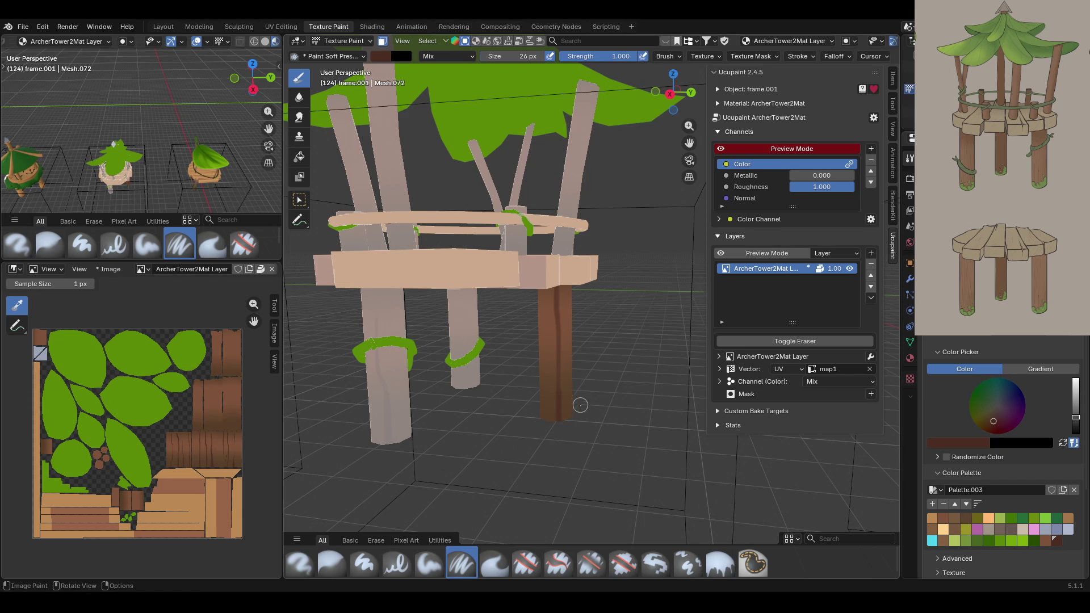
mouse_move(564, 359)
middle_mouse_down()
mouse_move(420, 351)
mouse_move(534, 356)
middle_mouse_up()
scroll(567, 386, "up", 2)
middle_click_drag(601, 416, 573, 409)
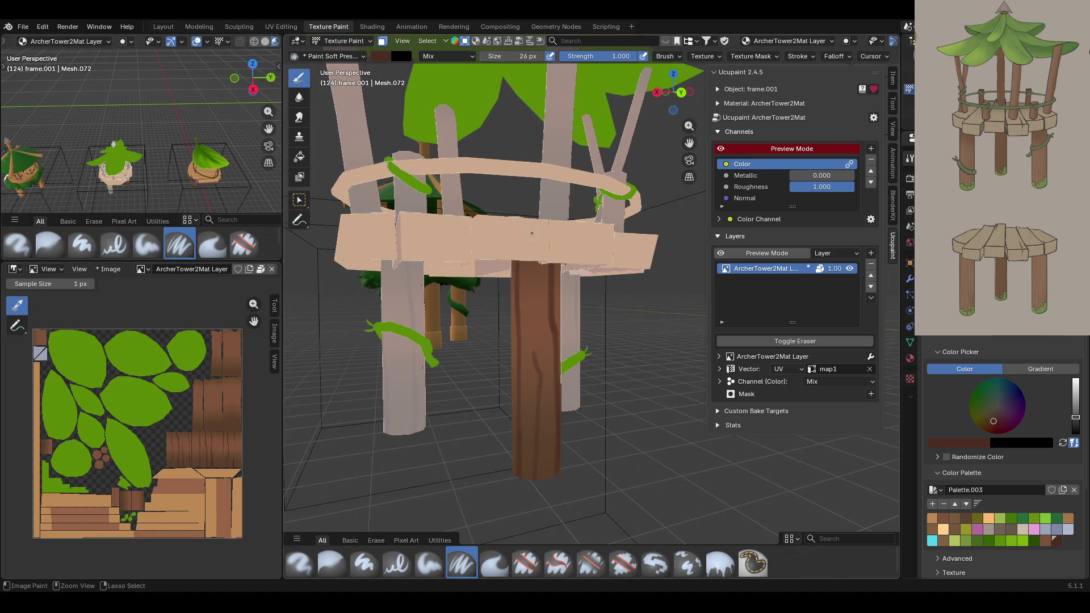
scroll(532, 232, "down", 5)
middle_click_drag(590, 377, 454, 374)
scroll(454, 375, "up", 5)
left_click(383, 41)
mouse_move(483, 284)
middle_mouse_down()
mouse_move(409, 292)
mouse_move(582, 340)
mouse_move(572, 373)
mouse_move(570, 360)
middle_mouse_up()
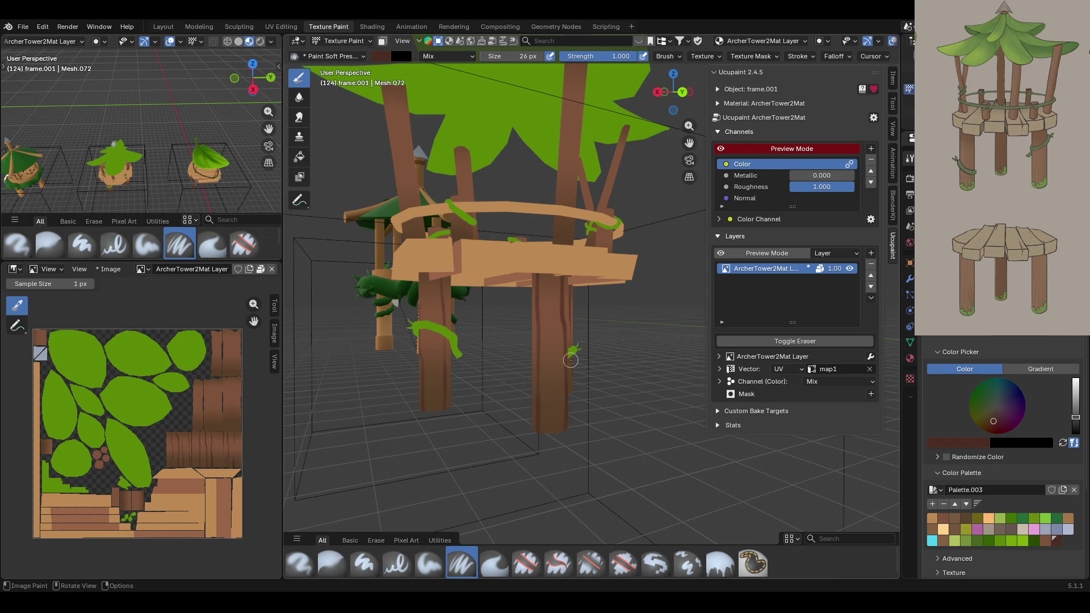
middle_click_drag(596, 348, 615, 362)
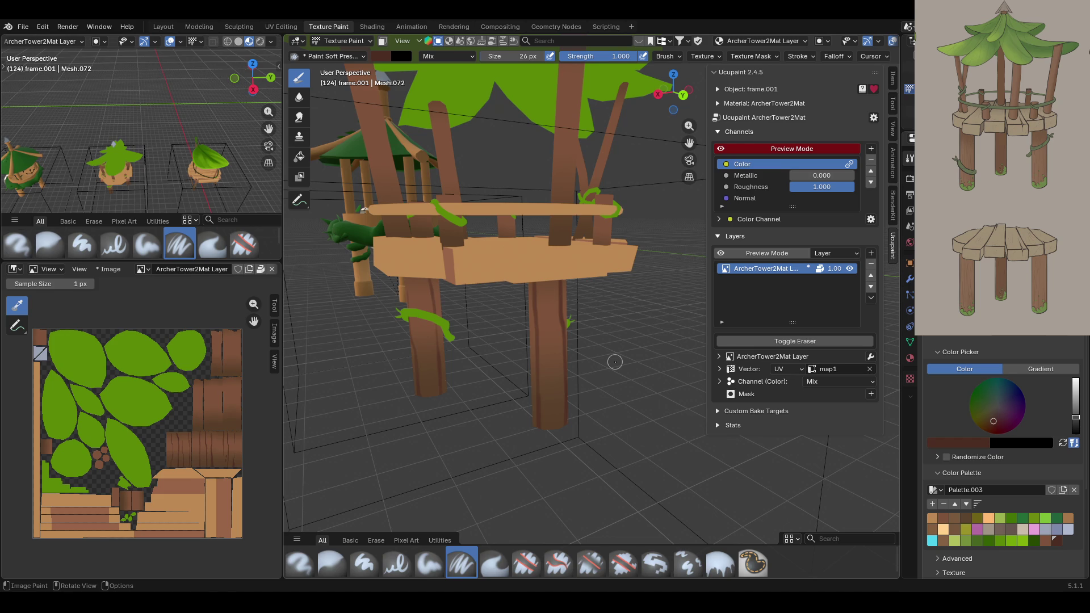
mouse_move(592, 354)
middle_mouse_down()
mouse_move(569, 341)
mouse_move(597, 249)
mouse_move(669, 370)
mouse_move(584, 386)
middle_mouse_up()
key("m")
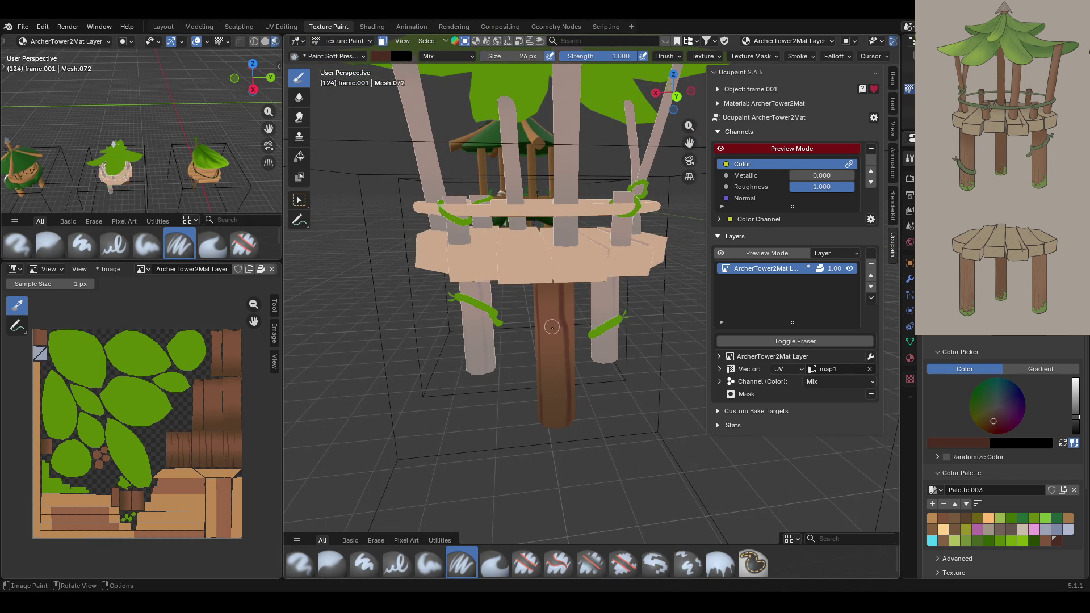
- Paint three more brown strokes down the central trunk, then view the tower frontally
left_click_drag(552, 332, 555, 419)
left_click_drag(549, 352, 555, 437)
mouse_move(653, 373)
middle_mouse_down()
mouse_move(564, 342)
mouse_move(684, 366)
mouse_move(681, 378)
middle_mouse_up()
middle_click_drag(596, 426, 482, 392)
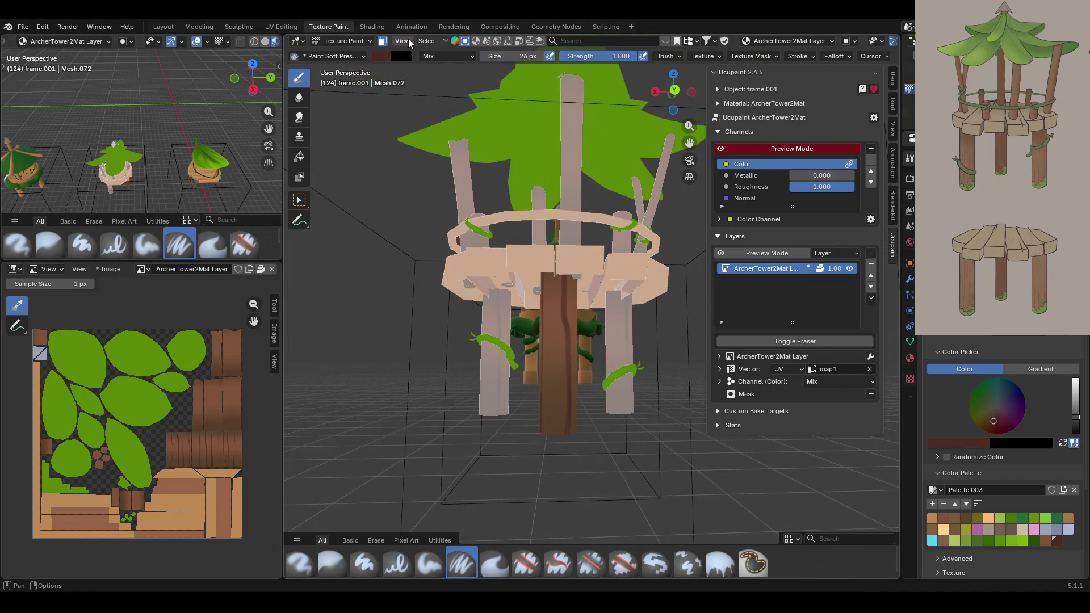
middle_click_drag(624, 341, 624, 318)
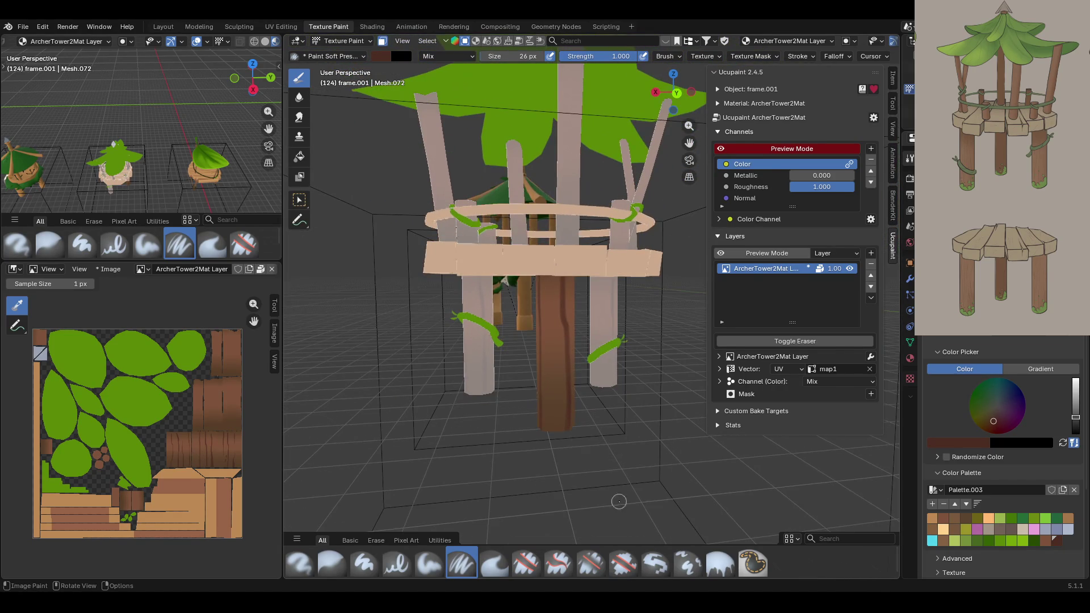
- Pick a lighter brown swatch in Palette.003 and paint a light stroke down the trunk
left_click(1044, 542)
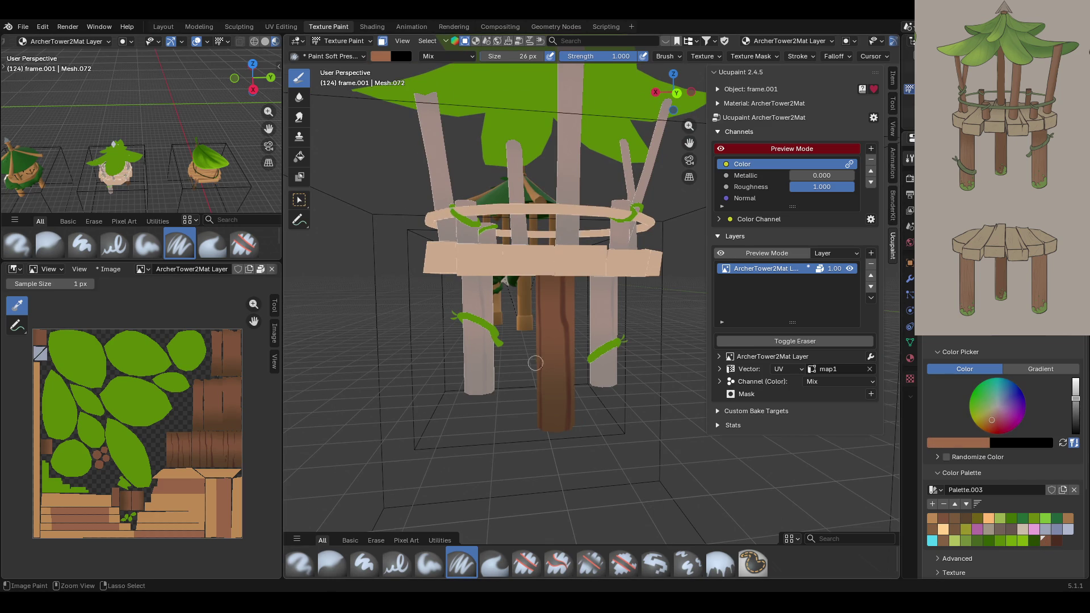
scroll(535, 363, "up", 3)
middle_click_drag(540, 366, 592, 381)
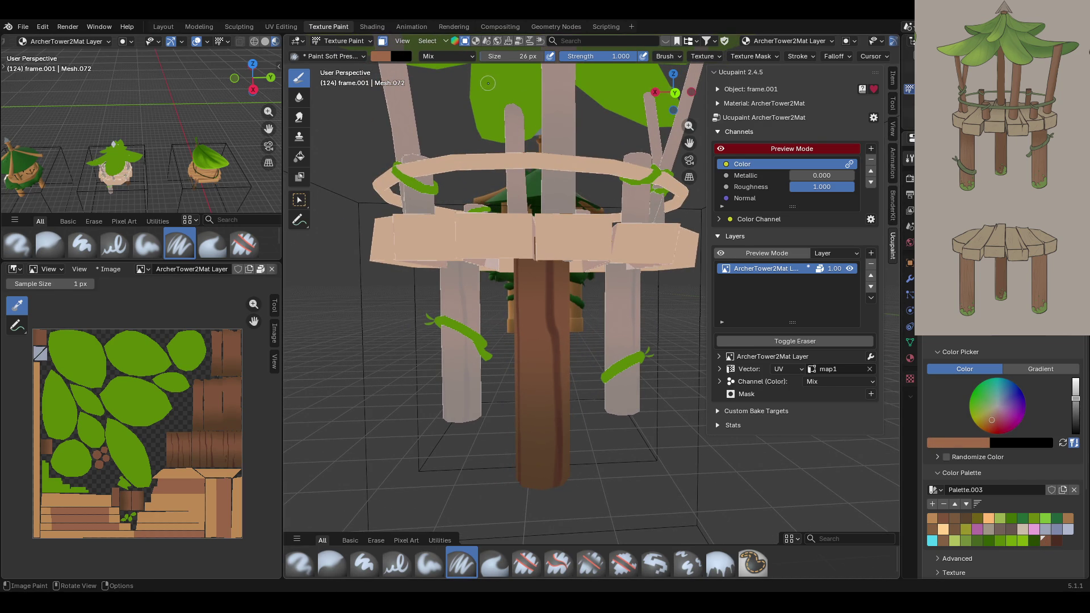
left_click_drag(545, 264, 554, 480)
middle_click_drag(568, 494, 667, 303)
- Add two more light brown streaks down the trunk from another side
left_click_drag(522, 243, 517, 527)
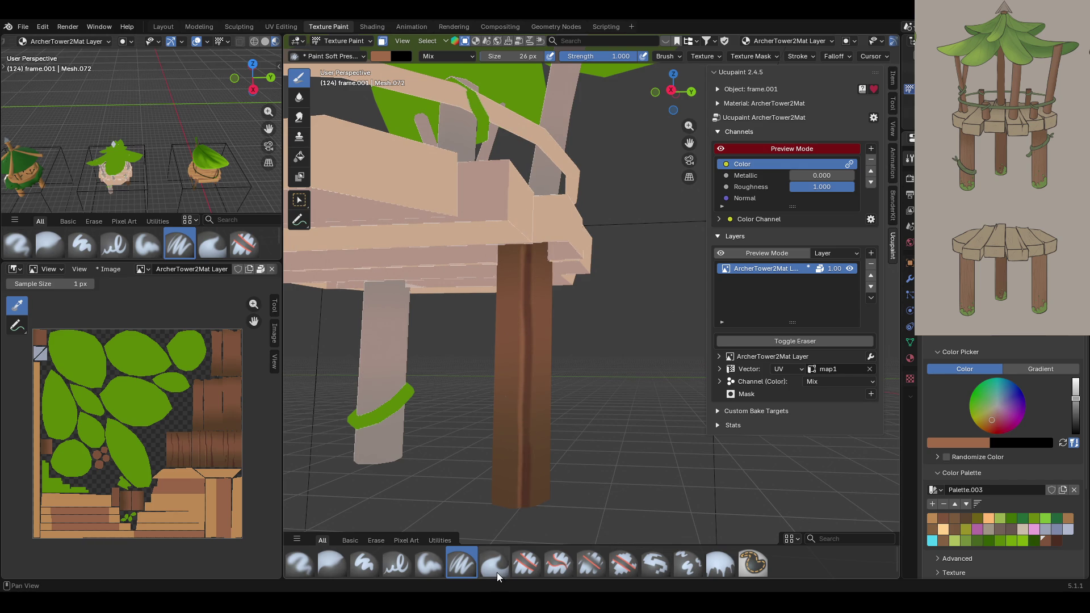
mouse_move(502, 511)
middle_mouse_down()
mouse_move(477, 448)
mouse_move(409, 398)
mouse_move(345, 373)
middle_mouse_up()
left_click_drag(522, 232, 514, 528)
middle_click_drag(625, 437, 724, 434)
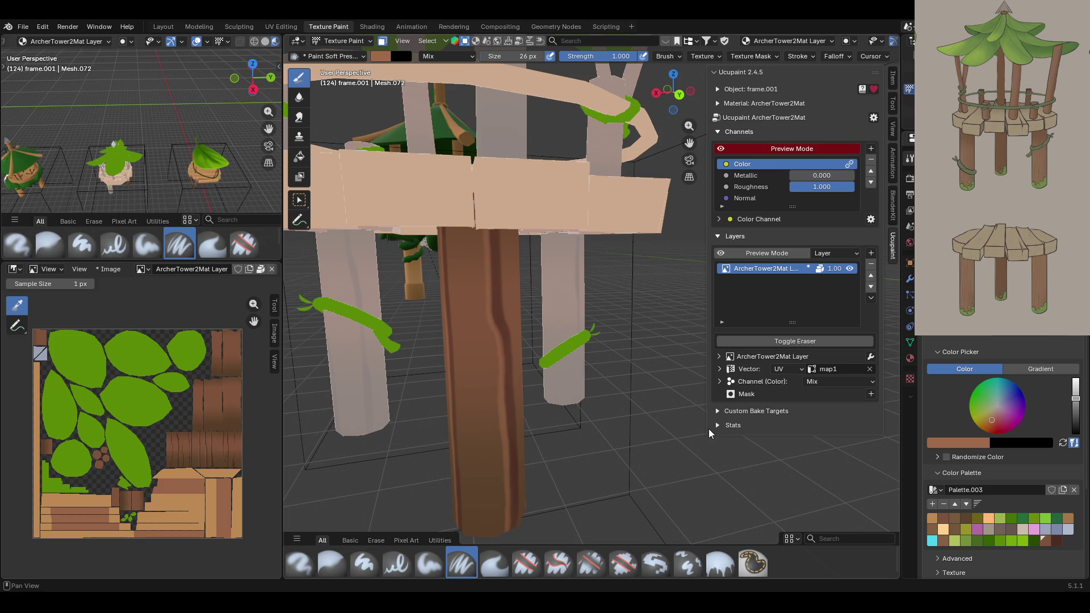
scroll(622, 413, "down", 5)
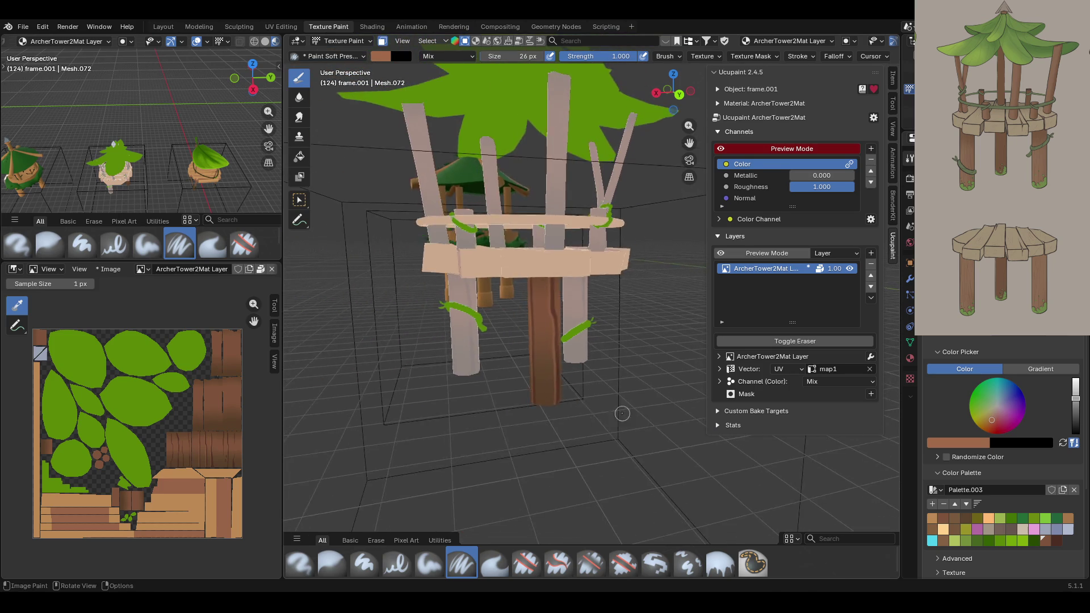
middle_click_drag(623, 414, 537, 409)
middle_click_drag(690, 151, 625, 228)
scroll(624, 227, "up", 3)
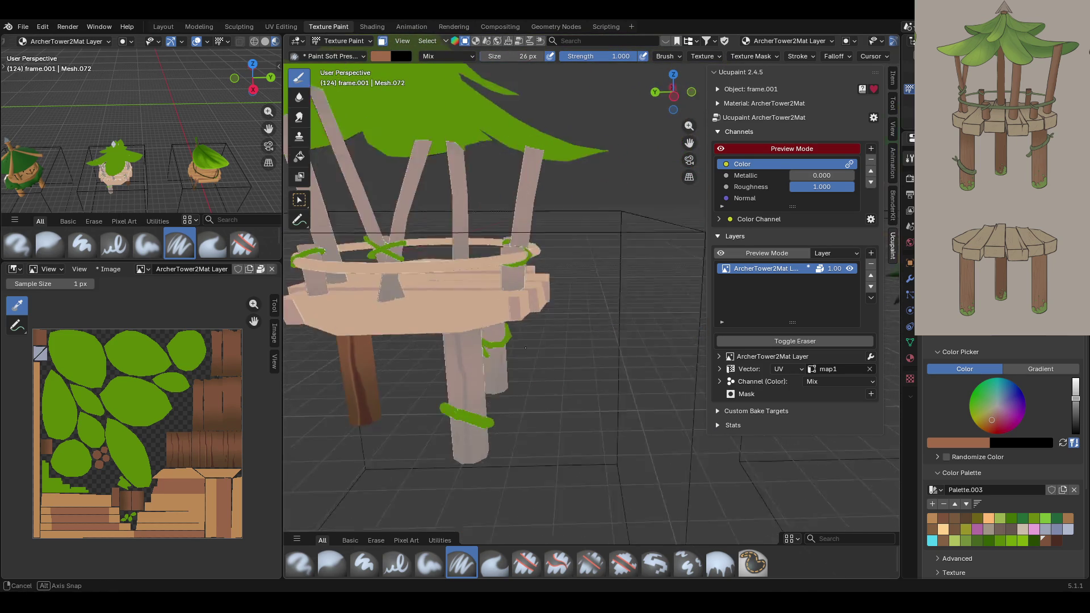
- Select the middle support post's faces and paint bark strokes down it
left_click(300, 200)
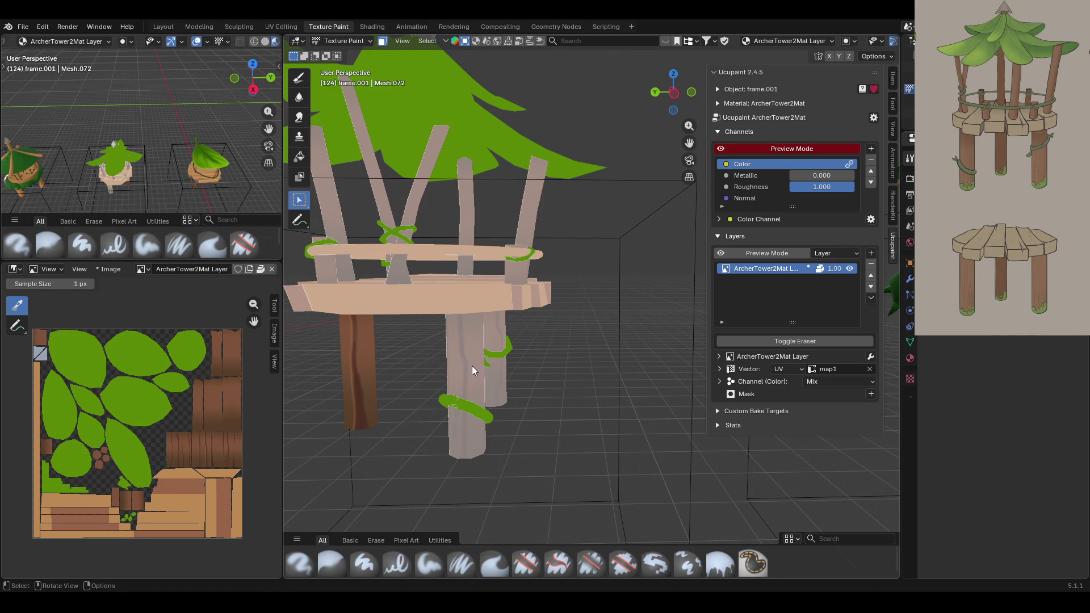
left_click(471, 366)
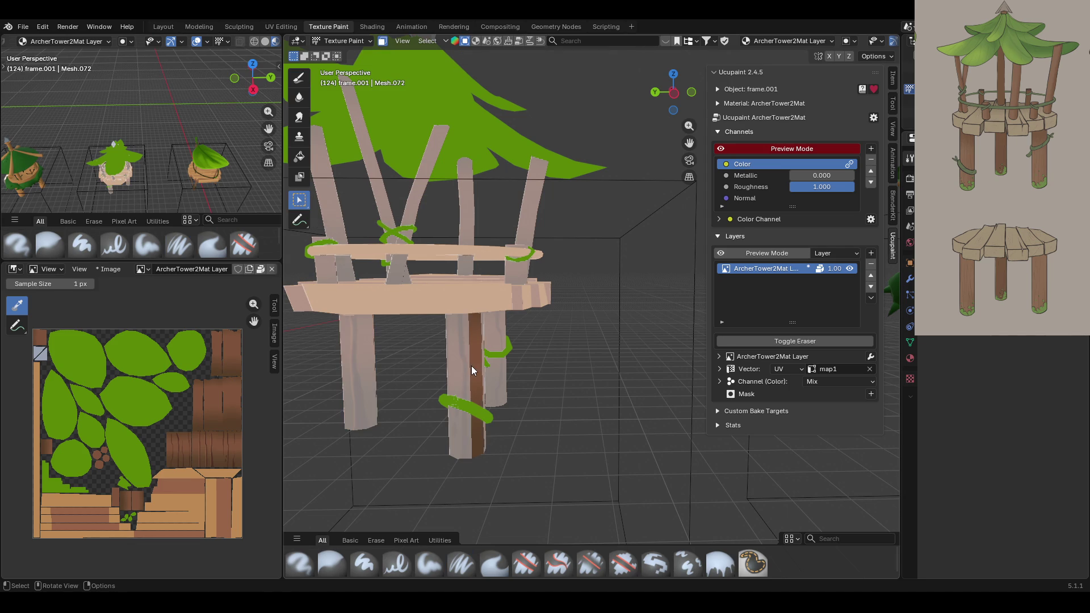
left_click(298, 81)
scroll(516, 333, "up", 6)
middle_click_drag(499, 204, 514, 173)
left_click_drag(527, 175, 534, 476)
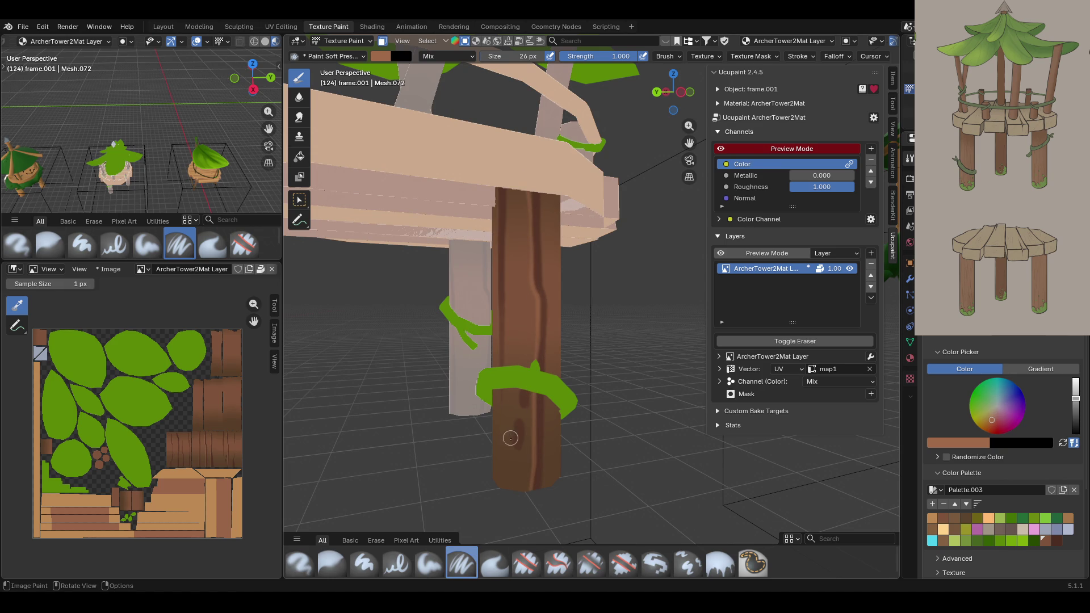
left_click_drag(513, 419, 518, 448)
left_click_drag(520, 392, 523, 410)
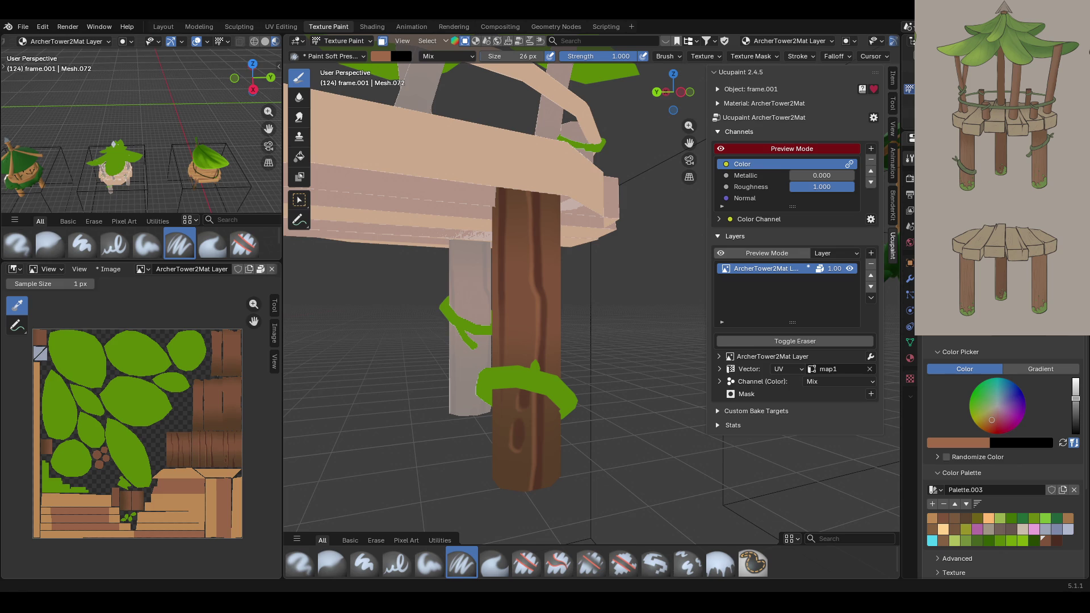
- Paint long bark strokes down the post and the vine-wrapped column from new angles
middle_click_drag(576, 426, 689, 380)
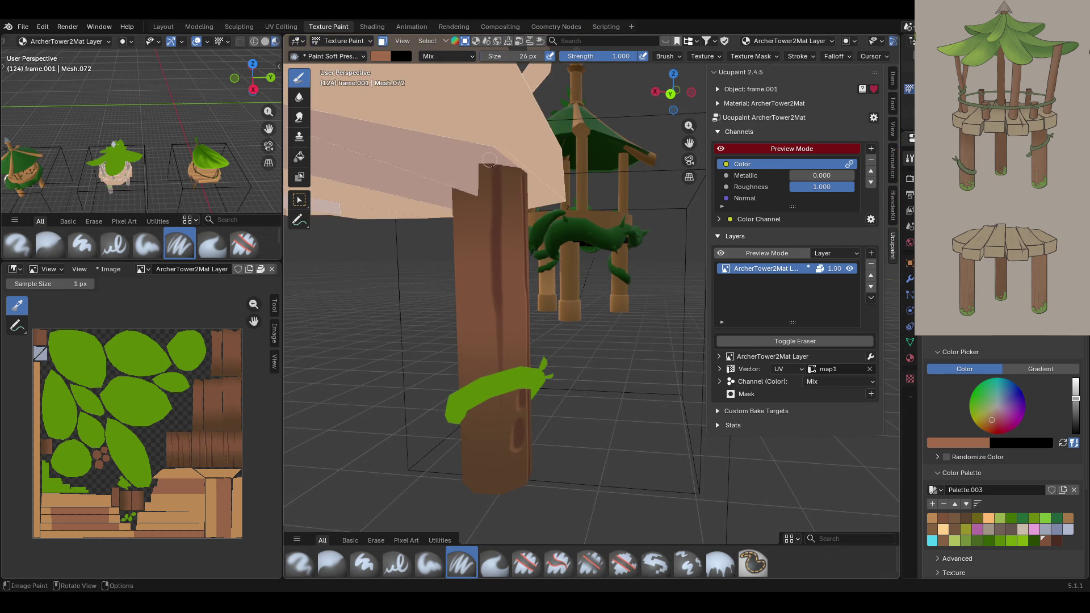
mouse_move(491, 146)
left_mouse_down()
mouse_move(500, 401)
mouse_move(472, 485)
left_mouse_up()
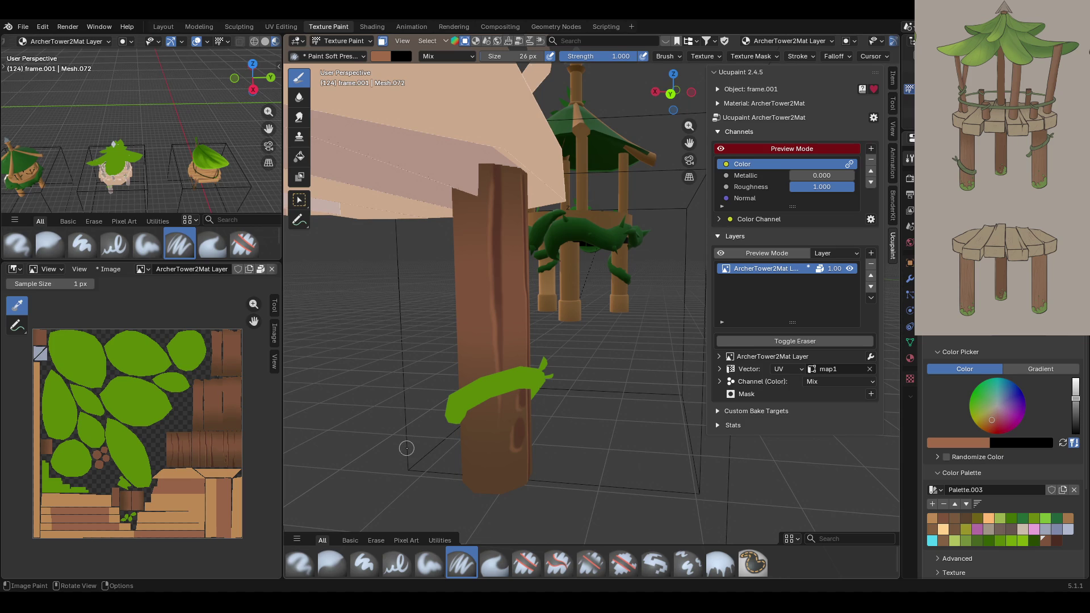
mouse_move(438, 419)
middle_mouse_down()
mouse_move(642, 326)
mouse_move(448, 334)
mouse_move(481, 317)
middle_mouse_up()
scroll(449, 333, "up", 5)
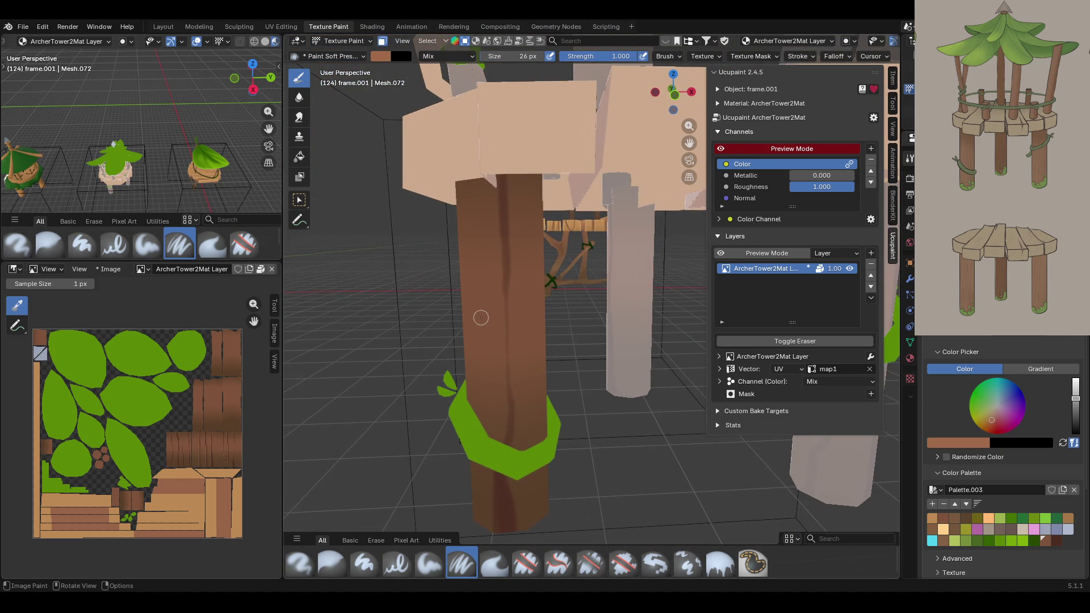
mouse_move(489, 158)
left_mouse_down()
mouse_move(506, 396)
mouse_move(492, 518)
left_mouse_up()
scroll(624, 309, "down", 5)
mouse_move(625, 309)
middle_mouse_down()
mouse_move(704, 313)
mouse_move(667, 336)
middle_mouse_up()
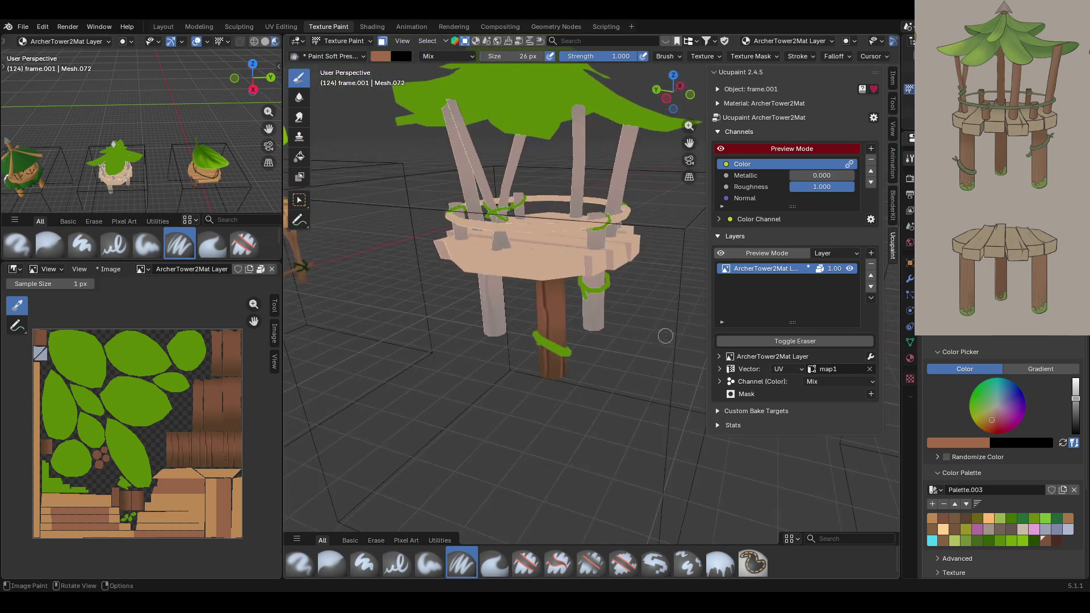
- Paint a bark stroke down the wooden post after adjusting the face selection
left_click(296, 200)
mouse_move(603, 315)
middle_mouse_down()
mouse_move(624, 319)
mouse_move(545, 298)
mouse_move(577, 301)
mouse_move(606, 250)
mouse_move(600, 324)
mouse_move(633, 298)
mouse_move(680, 146)
mouse_move(548, 294)
middle_mouse_up()
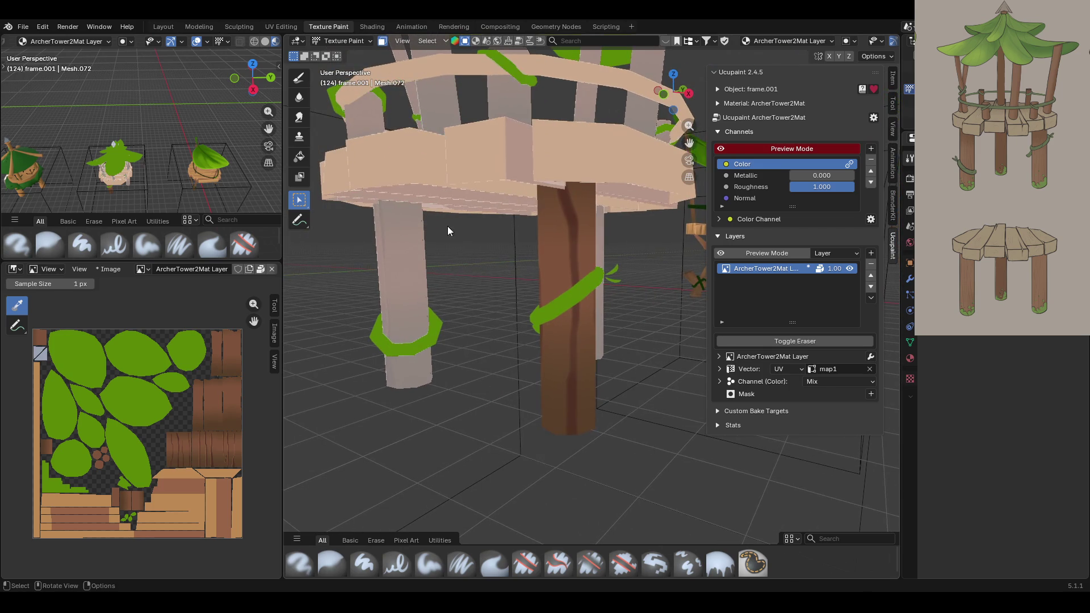
left_click(299, 78)
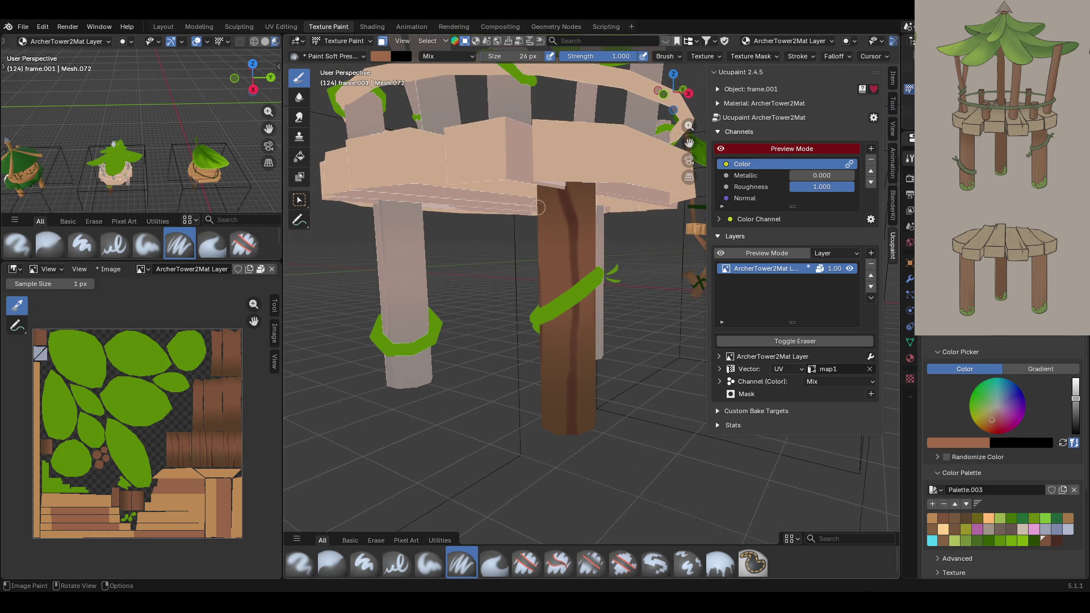
mouse_move(555, 175)
left_mouse_down()
mouse_move(569, 276)
mouse_move(566, 430)
left_mouse_up()
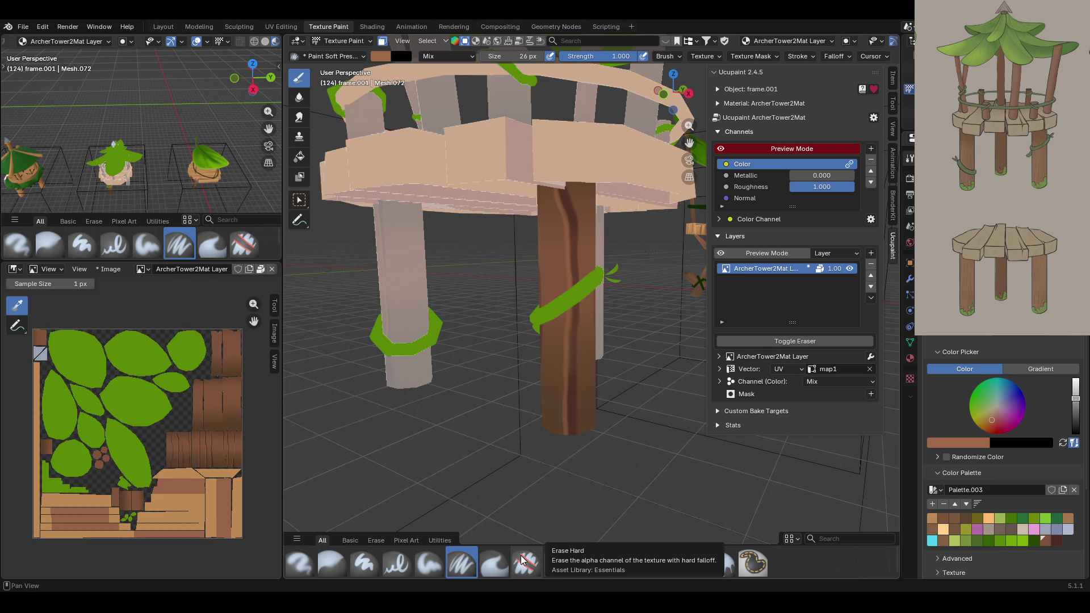
- Streak dark bark strokes down the post's other sides toward the vine and the top
middle_click_drag(637, 434, 519, 410)
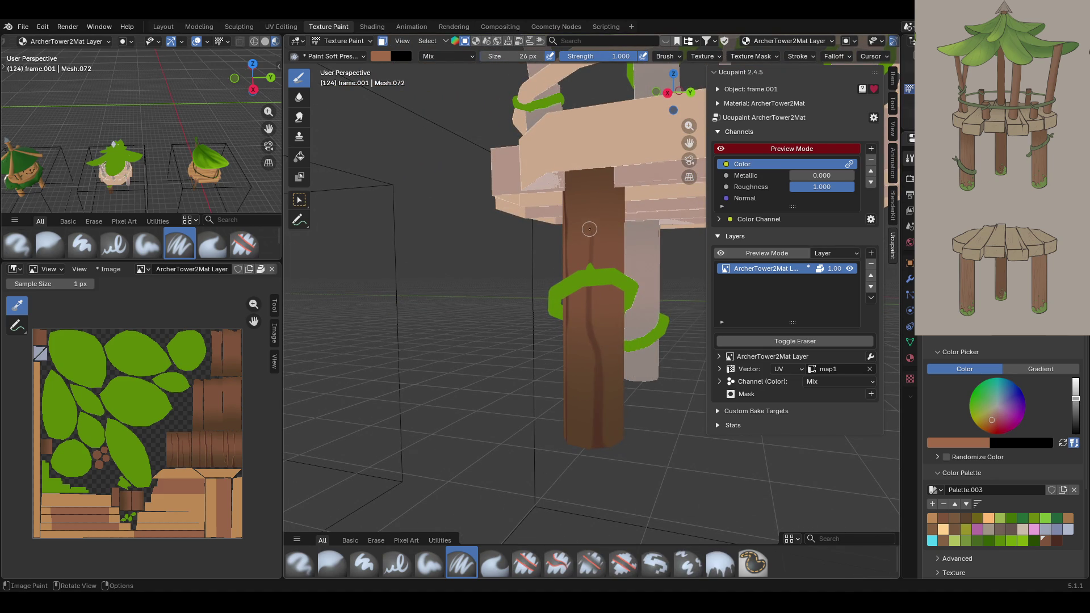
left_click_drag(591, 230, 588, 467)
mouse_move(588, 467)
middle_mouse_down()
mouse_move(555, 357)
mouse_move(540, 354)
middle_mouse_up()
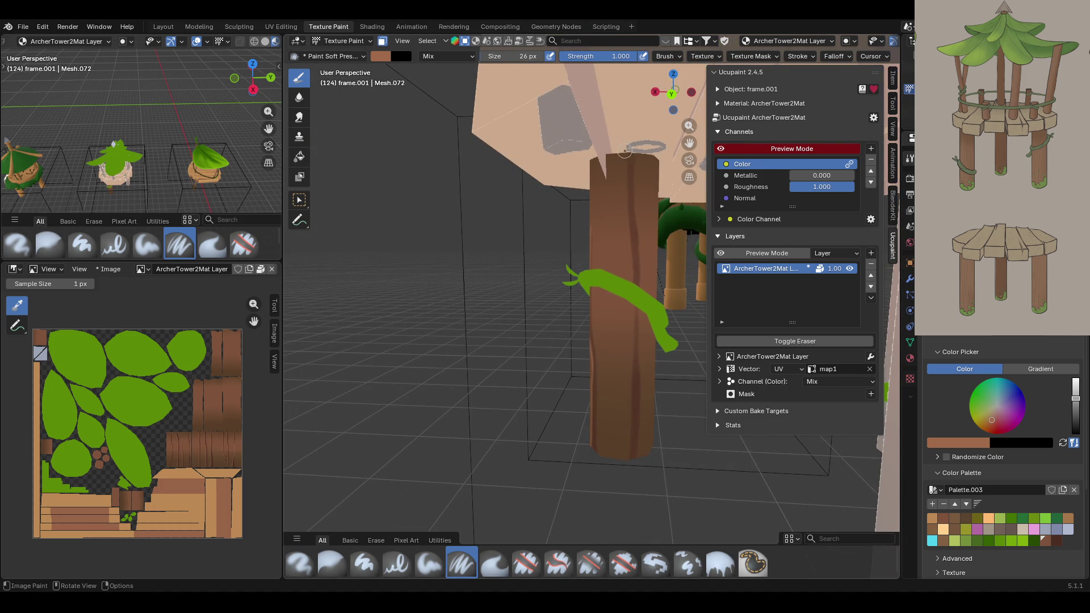
left_click_drag(625, 157, 629, 290)
left_click_drag(629, 166, 627, 146)
mouse_move(623, 183)
left_mouse_down()
mouse_move(623, 199)
mouse_move(627, 152)
mouse_move(635, 325)
mouse_move(633, 311)
mouse_move(623, 463)
left_mouse_up()
- Turn face masking back on and save the current brown as a Palette.003 swatch
scroll(615, 519, "down", 5)
scroll(614, 519, "up", 5)
middle_click_drag(615, 519, 777, 318)
mouse_move(596, 228)
middle_mouse_down()
mouse_move(596, 211)
mouse_move(682, 337)
mouse_move(590, 354)
mouse_move(662, 370)
middle_mouse_up()
scroll(596, 212, "down", 4)
scroll(636, 261, "up", 6)
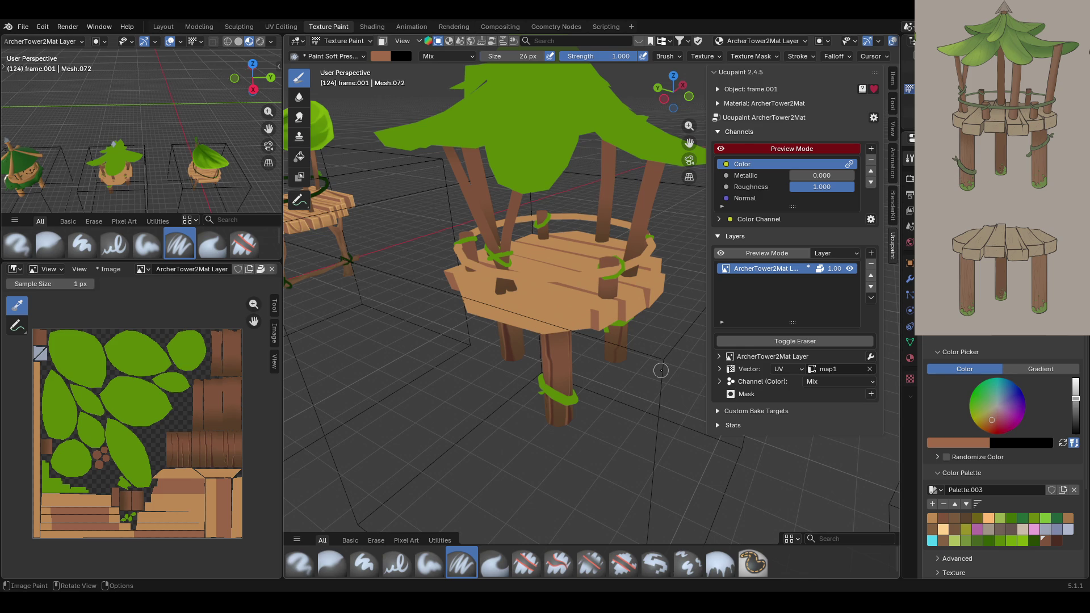
mouse_move(627, 392)
middle_mouse_down()
mouse_move(566, 361)
mouse_move(443, 332)
middle_mouse_up()
left_click(383, 40)
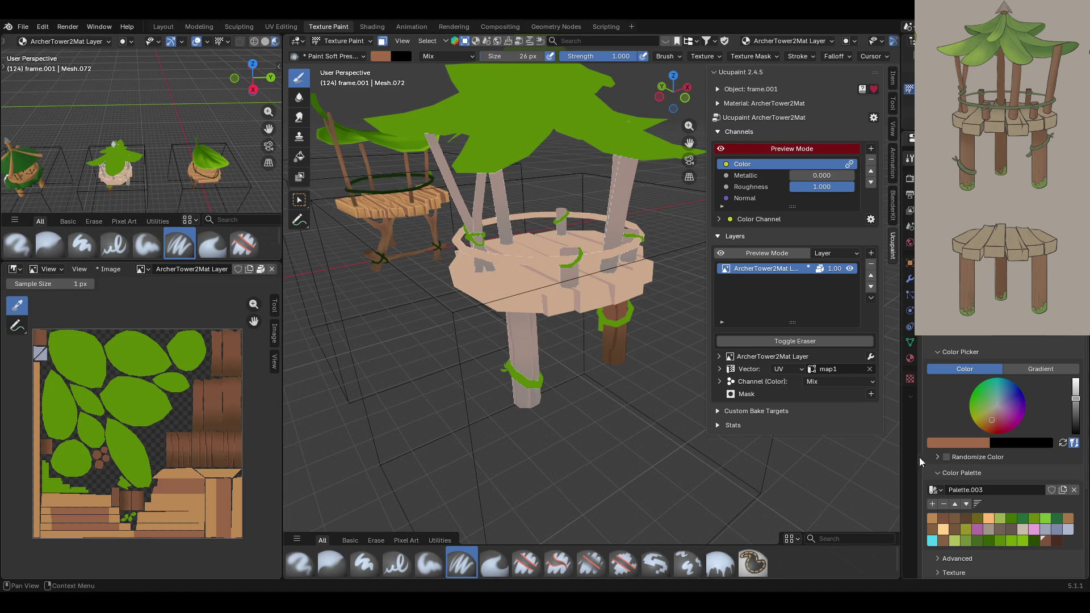
left_click(931, 504)
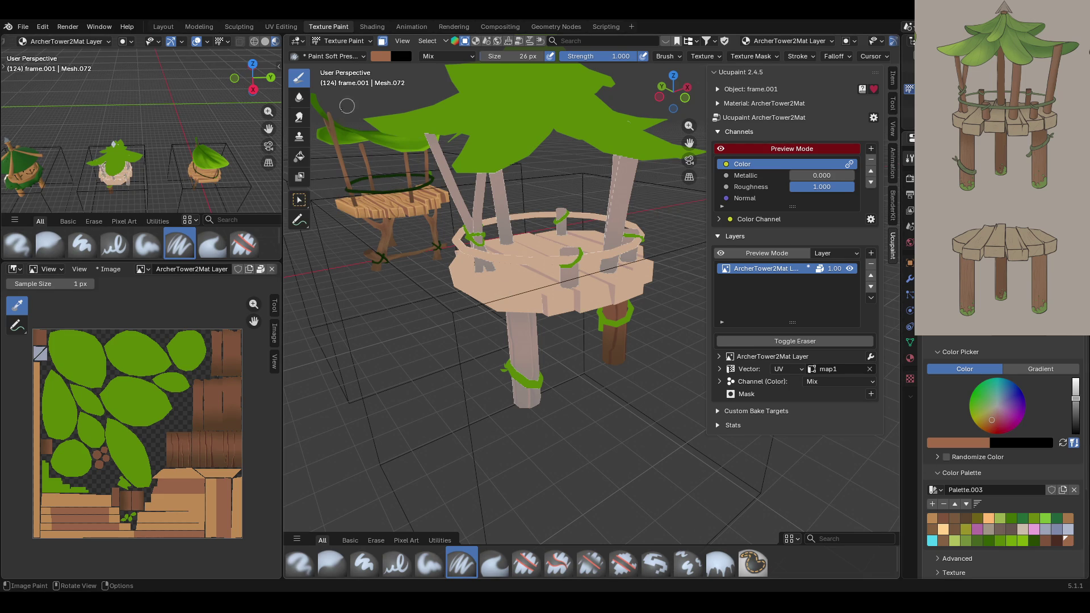
- Select a post cap on the platform using Select Box face selection
left_click(300, 200)
mouse_move(615, 217)
middle_mouse_down()
mouse_move(635, 231)
mouse_move(562, 218)
middle_mouse_up()
mouse_move(575, 241)
middle_mouse_down("ctrl")
mouse_move(569, 204)
mouse_move(626, 264)
middle_mouse_up("ctrl")
left_click(463, 271)
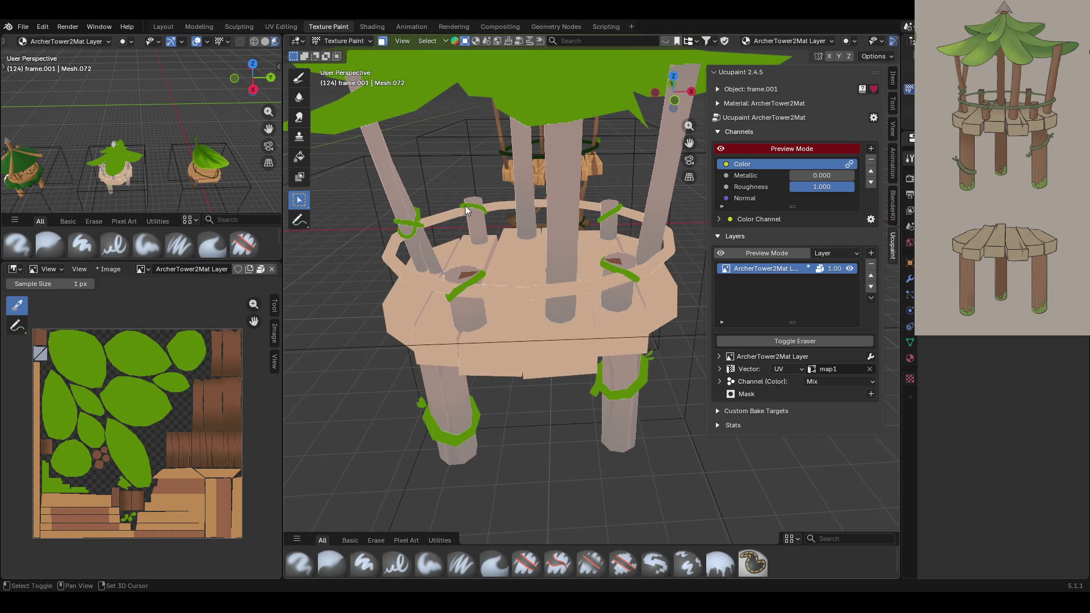
- Add the second post cap to the selection and load the tan swatch with the Paint Soft brush
left_click(614, 205)
middle_click_drag(612, 205, 644, 208)
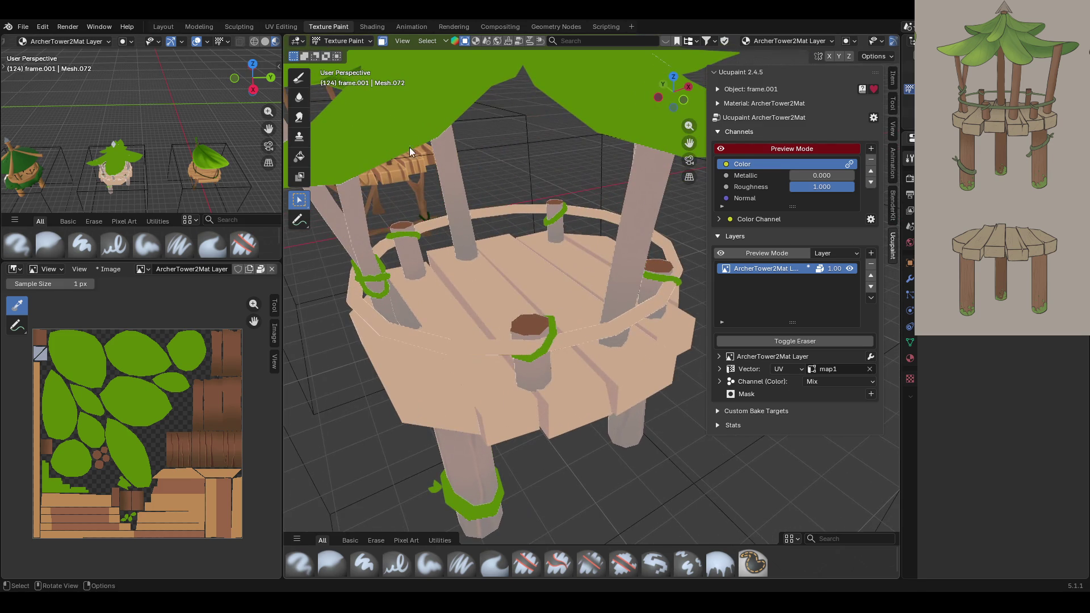
left_click(299, 79)
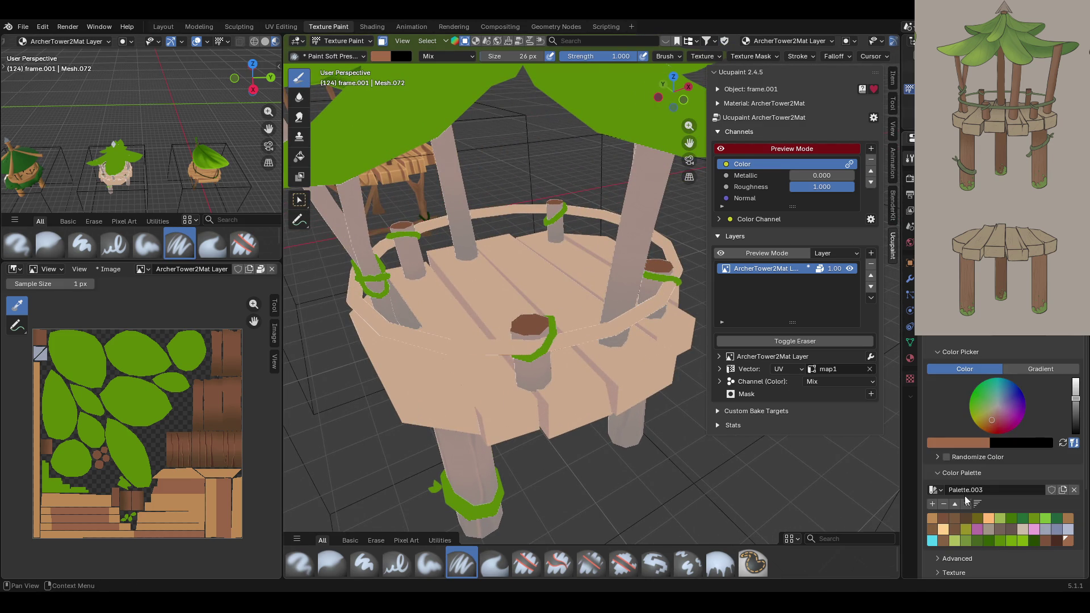
left_click(931, 519)
left_click(436, 564)
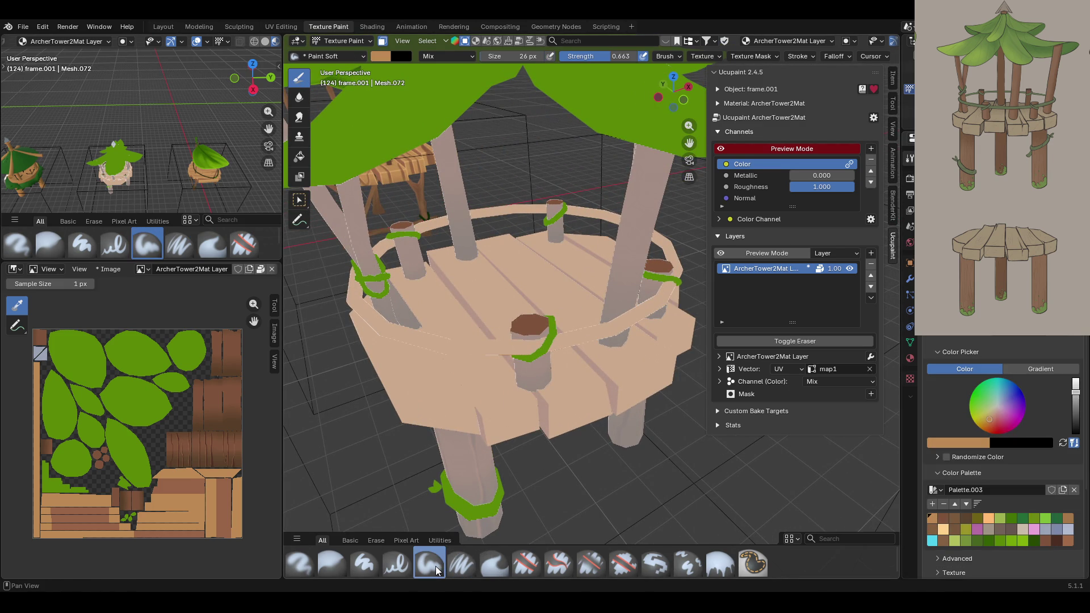
- Paint the post cap tan, then brown over it from a top-down view
middle_click_drag(545, 397, 598, 442)
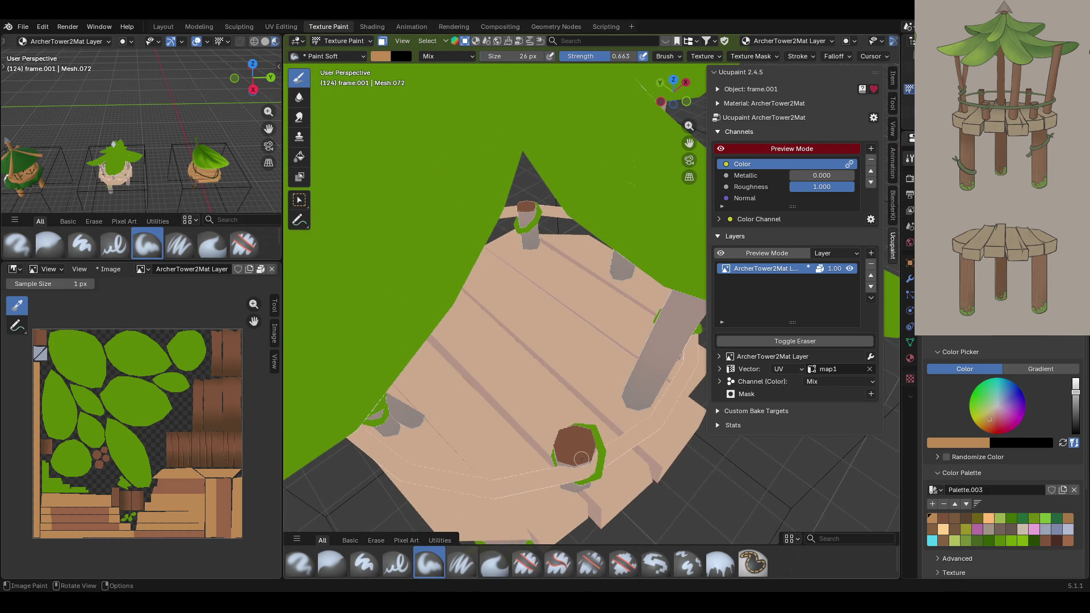
mouse_move(568, 434)
left_mouse_down()
mouse_move(565, 444)
mouse_move(583, 445)
mouse_move(568, 437)
mouse_move(574, 448)
left_mouse_up()
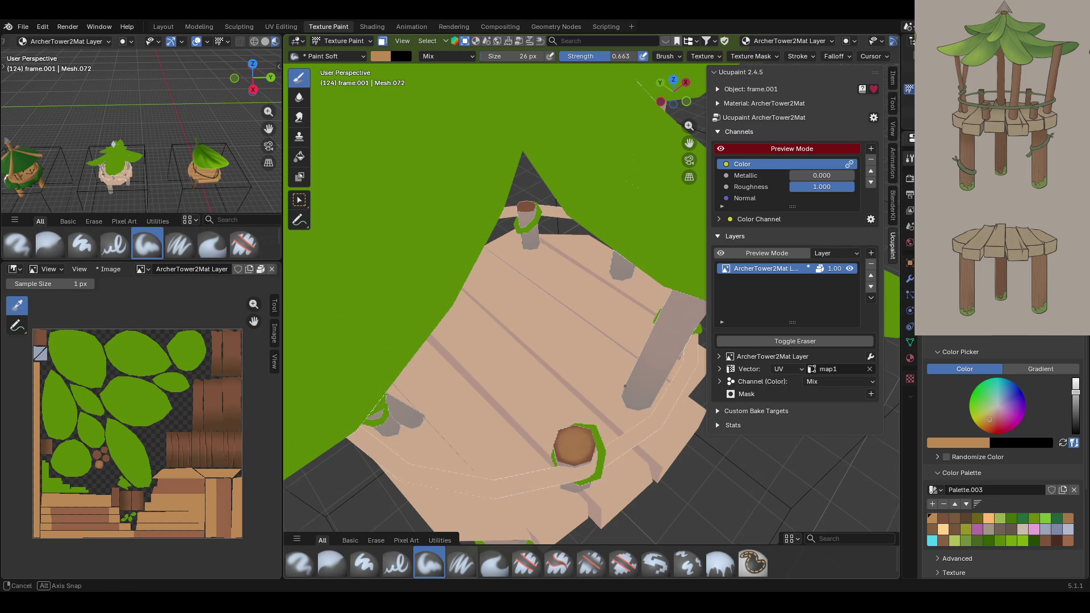
middle_click_drag(568, 443, 508, 389)
middle_click_drag(691, 155, 598, 351)
mouse_move(482, 383)
left_mouse_down()
mouse_move(492, 381)
mouse_move(480, 384)
left_mouse_up()
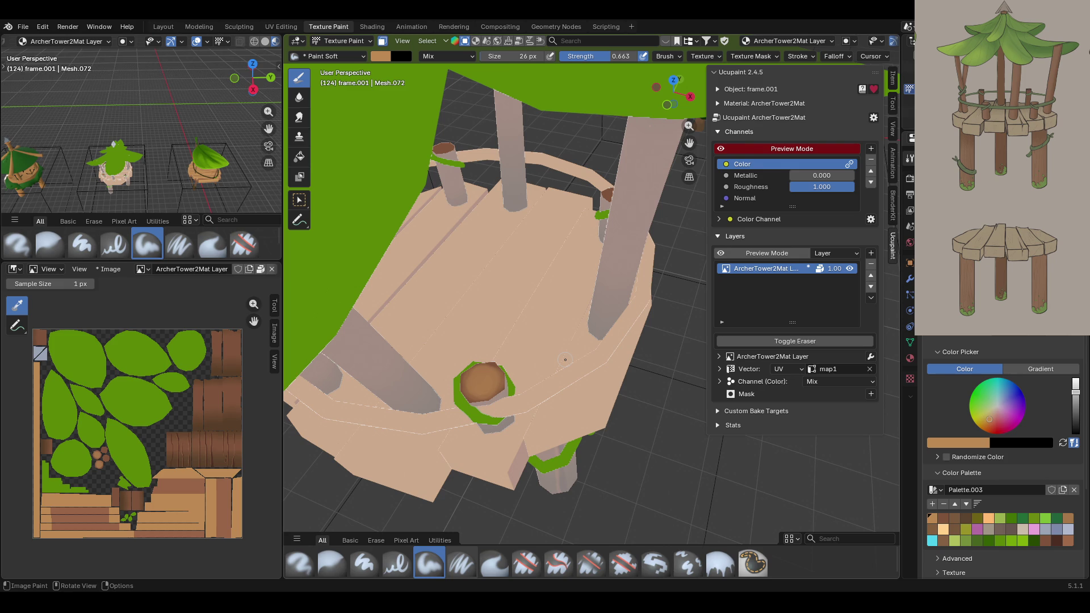
middle_click_drag(600, 310, 503, 304)
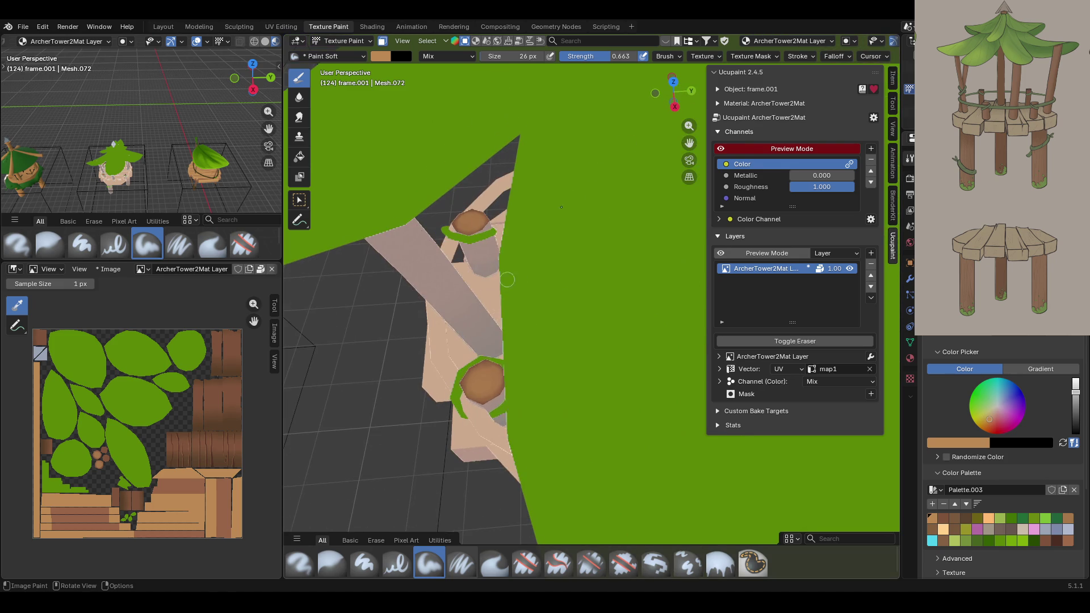
- Paint the octagonal post cap light tan, then add a darker brown growth ring
left_click_drag(689, 142, 690, 146)
mouse_move(584, 318)
middle_mouse_down()
mouse_move(573, 327)
mouse_move(583, 327)
mouse_move(583, 345)
middle_mouse_up()
mouse_move(491, 340)
left_mouse_down()
mouse_move(482, 341)
mouse_move(489, 328)
left_mouse_up()
middle_click_drag(588, 267, 676, 110)
left_click_drag(676, 109, 531, 281)
middle_click_drag(532, 281, 529, 280)
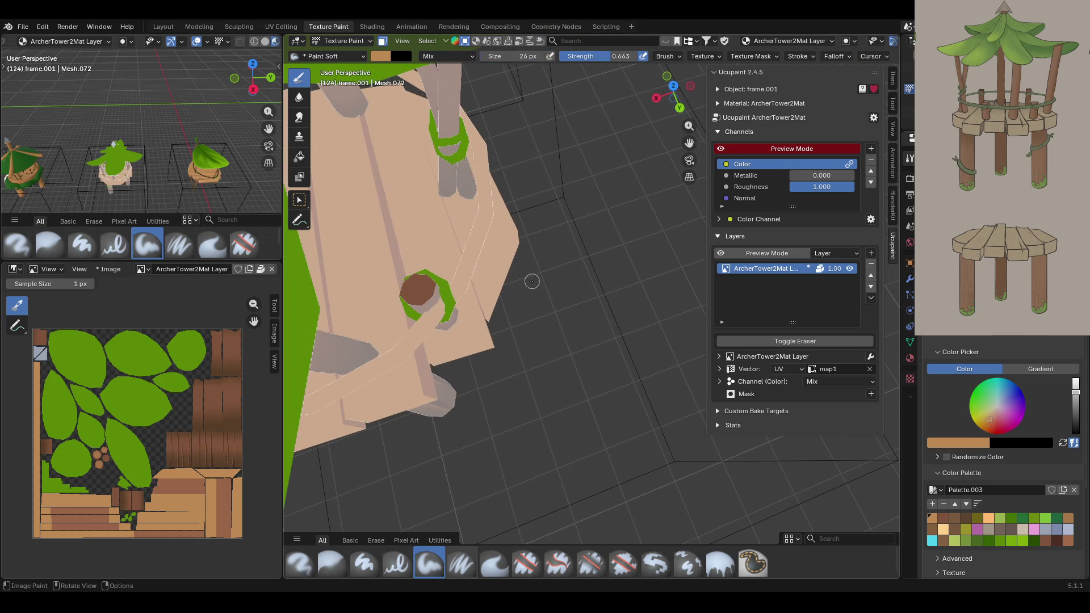
mouse_move(425, 293)
left_mouse_down()
mouse_move(411, 295)
mouse_move(415, 286)
left_mouse_up()
mouse_move(480, 205)
middle_mouse_down()
mouse_move(444, 214)
mouse_move(489, 201)
mouse_move(530, 210)
mouse_move(456, 246)
middle_mouse_up()
- Reframe the tower and load the Paint Soft Preset brush with dark brown from Palette.003
left_click(305, 202)
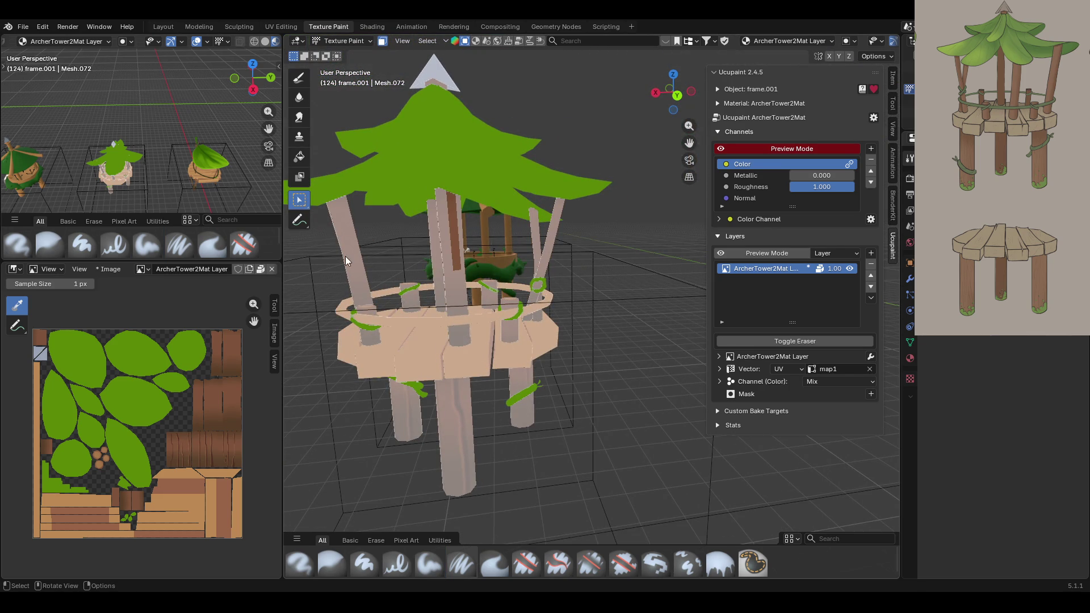
mouse_move(543, 252)
middle_mouse_down()
mouse_move(597, 256)
mouse_move(622, 209)
mouse_move(635, 213)
middle_mouse_up()
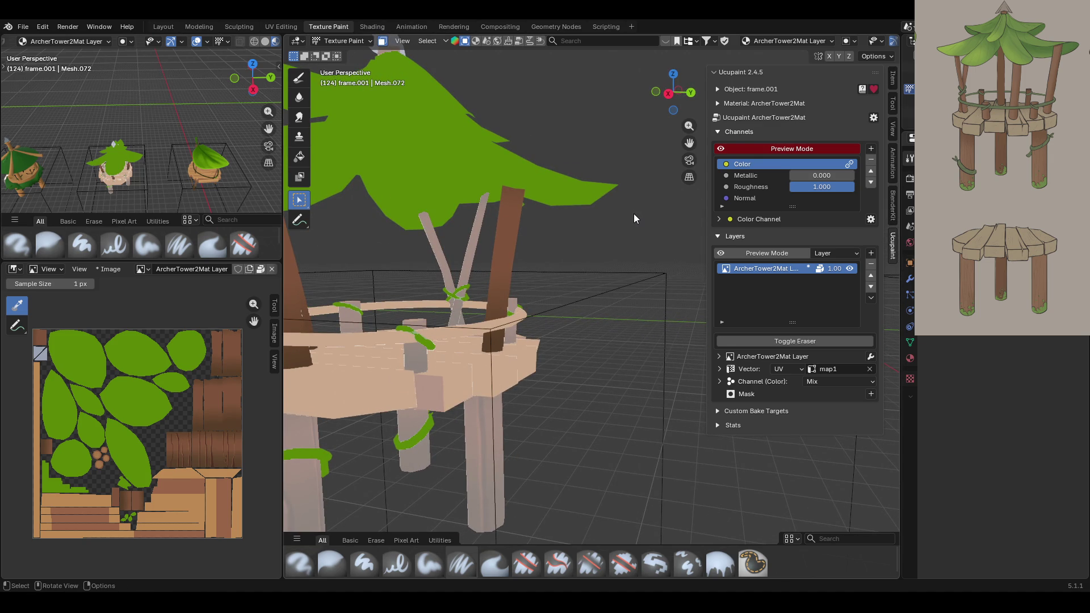
middle_click_drag(633, 213, 704, 227, "shift")
left_click(448, 570)
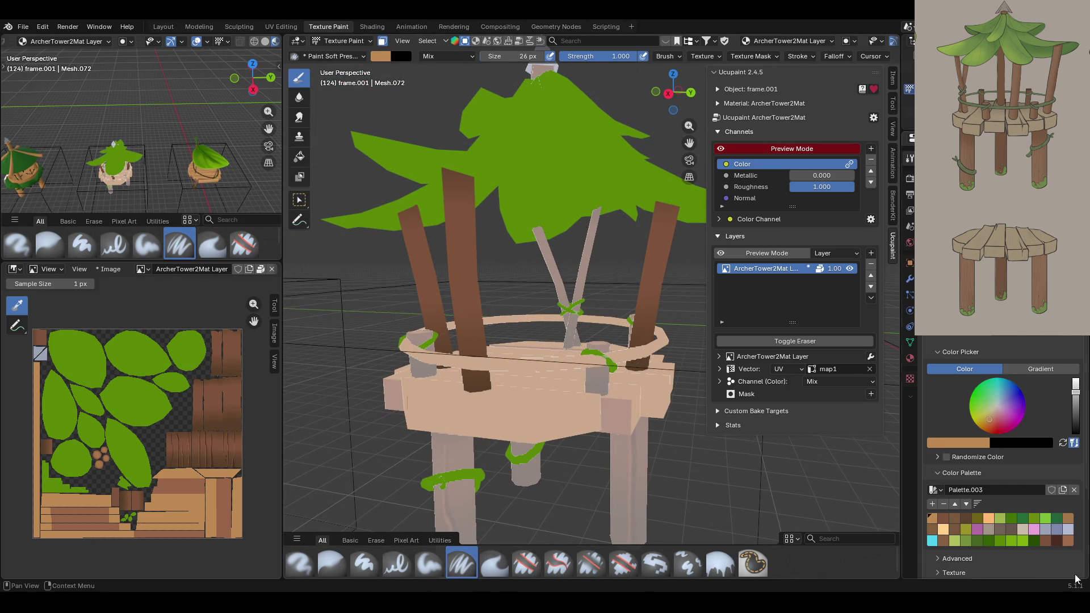
left_click(1056, 542)
middle_click_drag(670, 318, 552, 311)
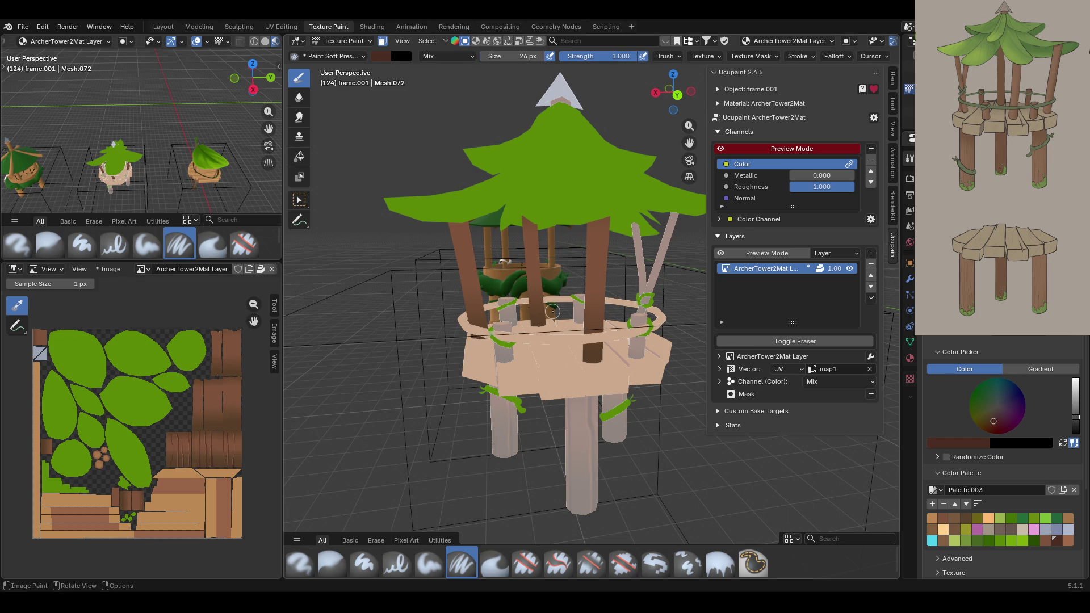
- Paint a dark streak down the central trunk, undoing the first attempt and retrying
mouse_move(690, 142)
left_mouse_down()
mouse_move(677, 174)
mouse_move(699, 135)
left_mouse_up()
middle_click_drag(591, 364, 597, 291)
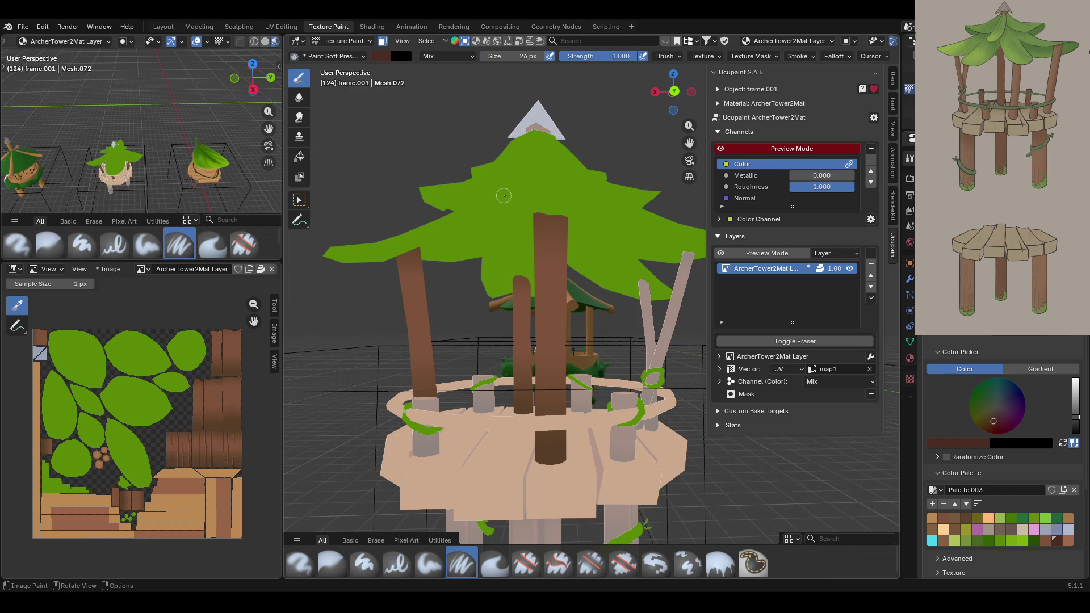
left_click_drag(549, 204, 545, 449)
key("ctrl+z")
middle_click_drag(511, 255, 595, 269)
left_click_drag(561, 203, 530, 450)
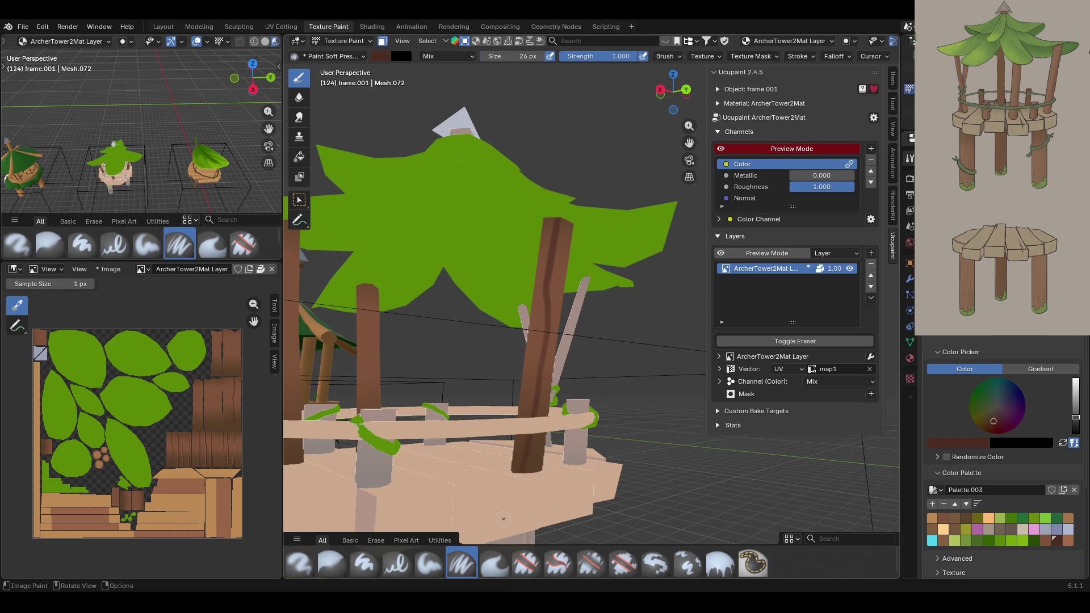
middle_click_drag(567, 402, 489, 377)
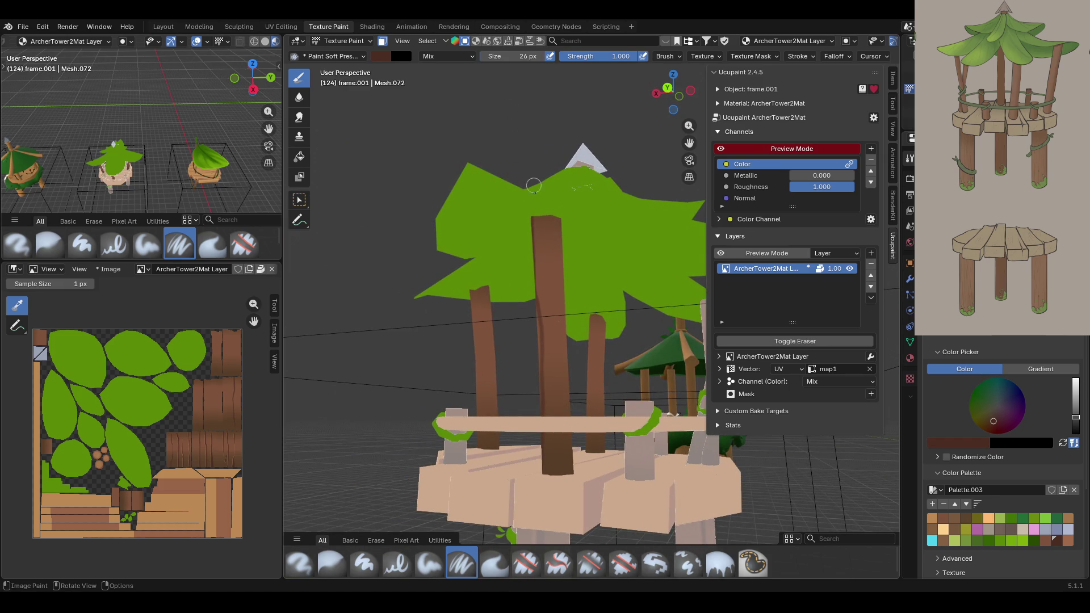
- Undo one more trunk stroke, then keep a dark streak painted down from the trunk top
left_click_drag(547, 199, 565, 465)
key("ctrl+z")
mouse_move(571, 511)
middle_mouse_down()
mouse_move(592, 390)
mouse_move(565, 466)
mouse_move(559, 432)
mouse_move(588, 357)
middle_mouse_up()
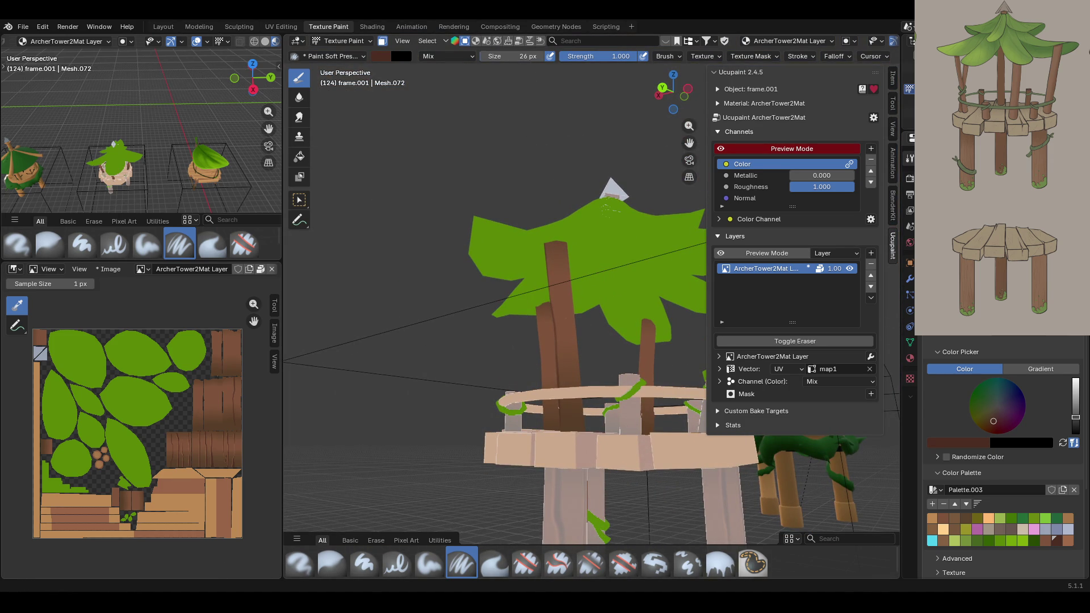
middle_click_drag(559, 368, 579, 316)
left_click_drag(559, 250, 574, 378)
left_click_drag(574, 381, 568, 351)
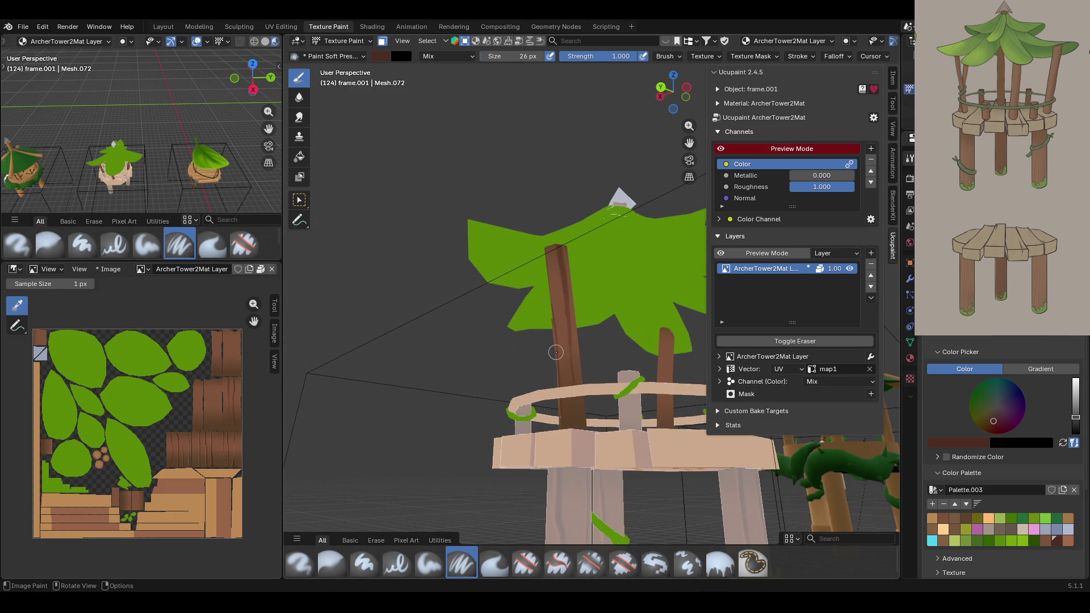
middle_click_drag(540, 337, 497, 336)
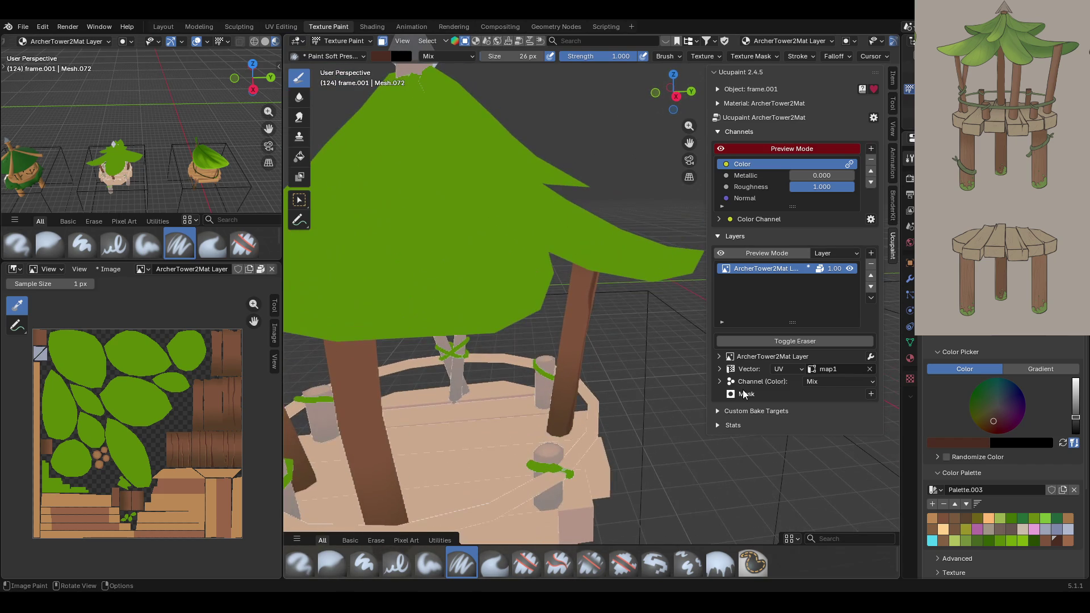
- Stroke dark brown bark streaks down the front and side upper trunks of the tower
mouse_move(557, 432)
left_mouse_down()
mouse_move(575, 316)
mouse_move(571, 329)
left_mouse_up()
left_click_drag(565, 367, 574, 318)
mouse_move(498, 333)
middle_mouse_down()
mouse_move(431, 335)
mouse_move(559, 291)
middle_mouse_up()
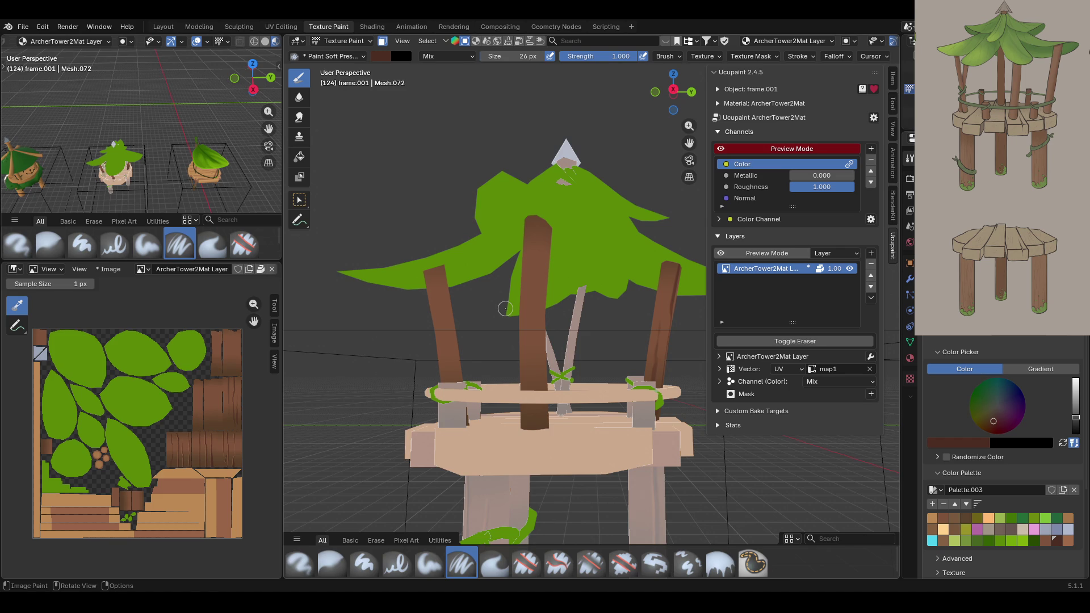
left_click_drag(537, 216, 537, 431)
middle_click_drag(529, 295, 626, 305)
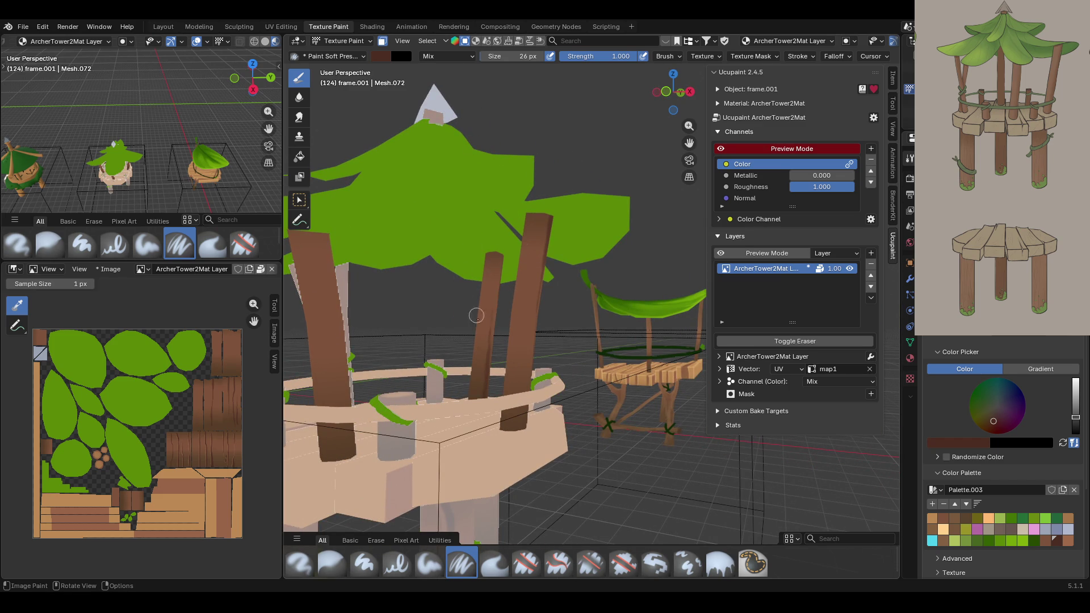
mouse_move(533, 272)
left_mouse_down()
mouse_move(516, 309)
mouse_move(520, 338)
left_mouse_up()
mouse_move(427, 375)
middle_mouse_down()
mouse_move(410, 369)
mouse_move(456, 330)
mouse_move(458, 385)
mouse_move(579, 403)
mouse_move(528, 331)
mouse_move(550, 347)
mouse_move(551, 291)
mouse_move(481, 250)
middle_mouse_up()
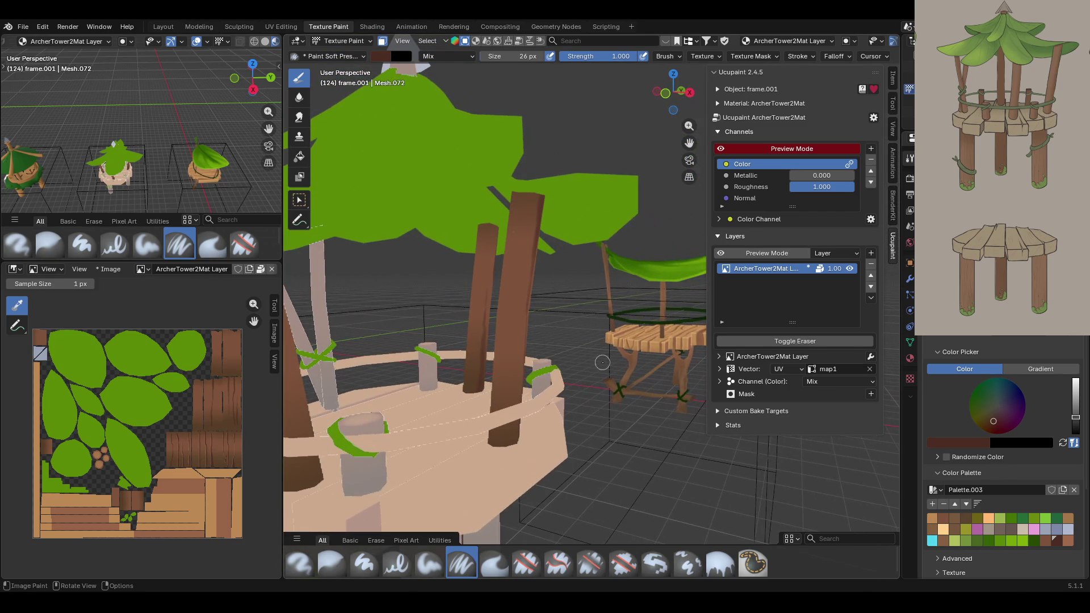
left_click_drag(519, 238, 512, 281)
- Redo the dark streaks on the front and left trunks, undoing the bad strokes
key("ctrl+z")
left_click_drag(520, 239, 516, 284)
left_click_drag(505, 390, 468, 512)
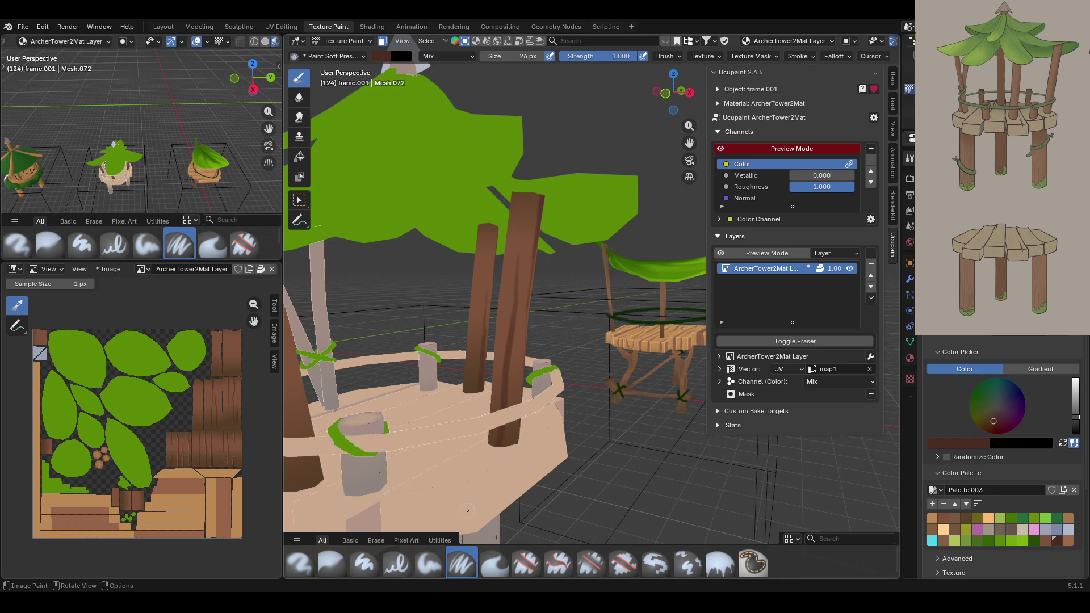
middle_click_drag(468, 511, 341, 376)
left_click_drag(493, 200, 539, 406)
key("ctrl+z")
left_click_drag(497, 190, 531, 397)
mouse_move(410, 266)
middle_mouse_down()
mouse_move(694, 272)
mouse_move(454, 285)
middle_mouse_up()
left_click_drag(689, 143, 667, 159)
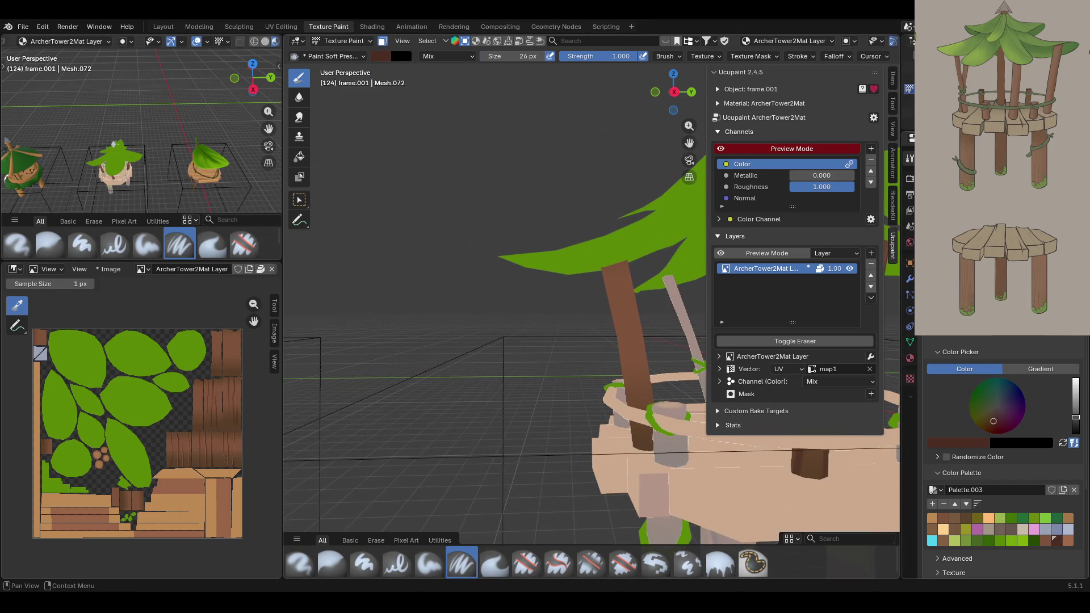
mouse_move(594, 300)
middle_mouse_down()
mouse_move(657, 363)
mouse_move(613, 401)
middle_mouse_up()
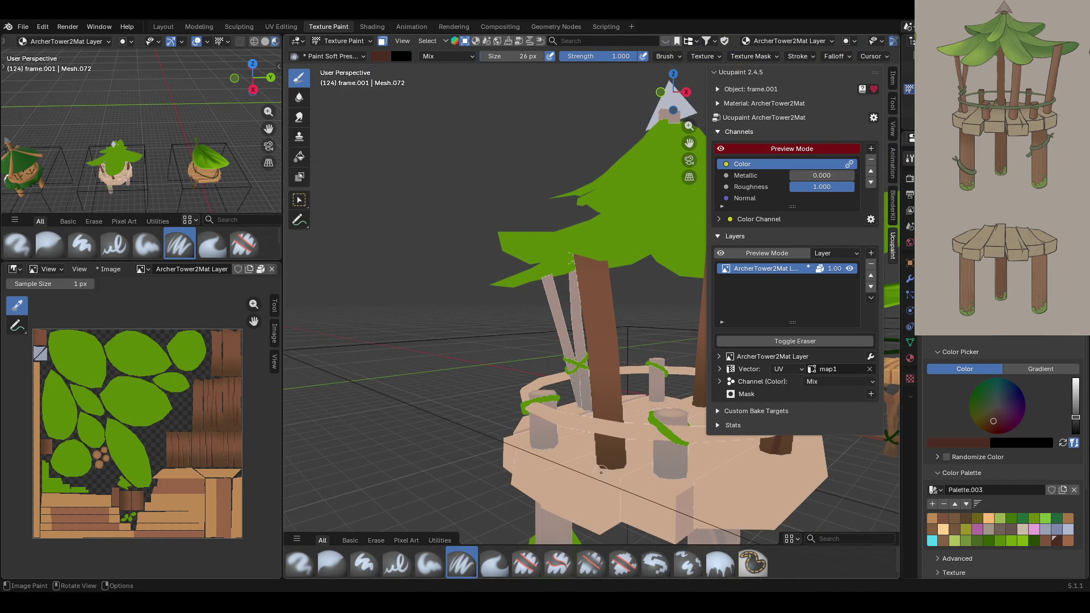
- Repaint a darker stripe on the central trunk and darken the top of the left trunk
mouse_move(601, 471)
left_mouse_down()
mouse_move(602, 309)
mouse_move(603, 327)
left_mouse_up()
key("ctrl+z")
mouse_move(603, 467)
left_mouse_down()
mouse_move(600, 305)
mouse_move(619, 442)
left_mouse_up()
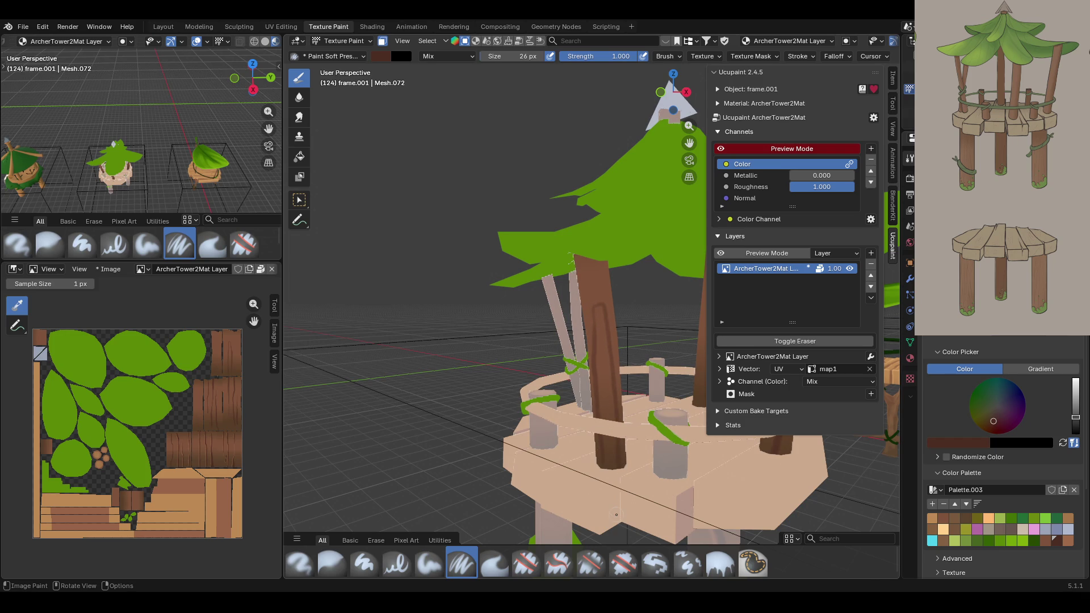
middle_click_drag(516, 242, 648, 233)
left_click_drag(609, 244, 588, 354)
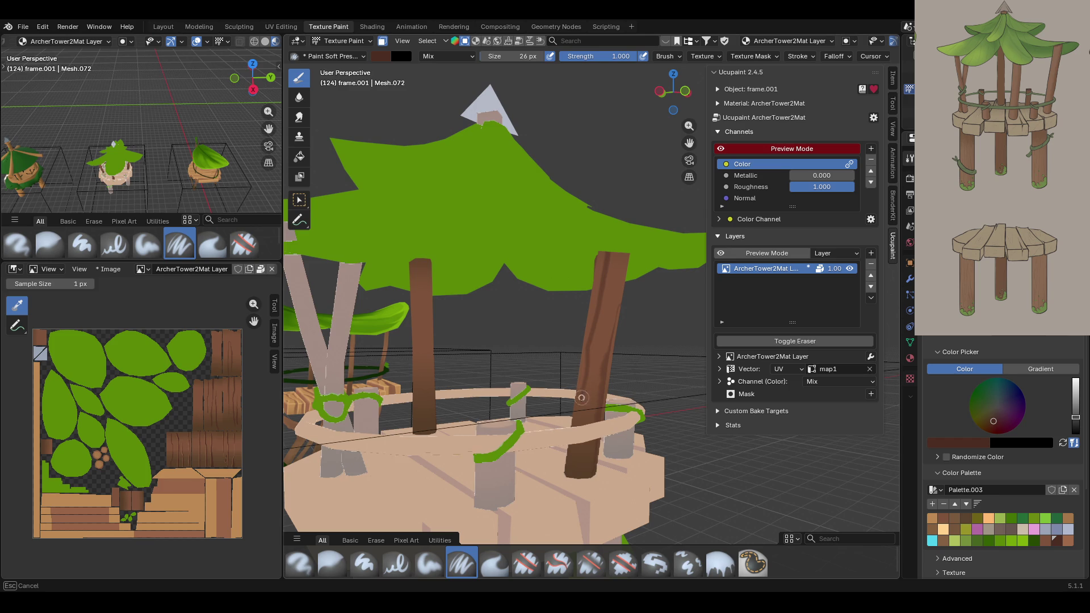
left_click_drag(575, 447, 574, 447)
middle_click_drag(567, 443, 361, 344)
left_click_drag(558, 226, 574, 281)
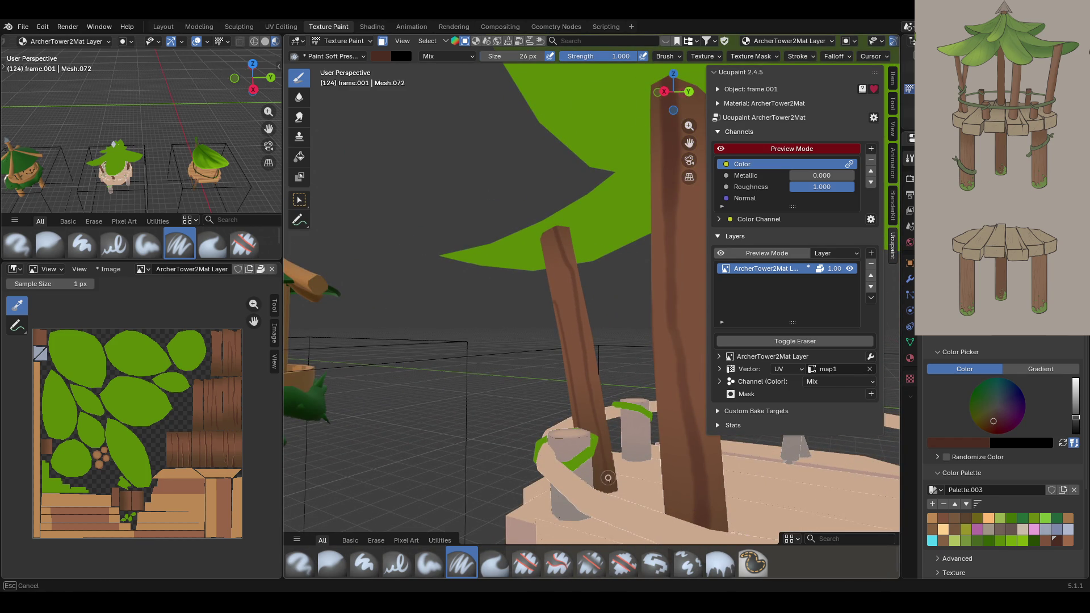
mouse_move(608, 478)
middle_mouse_down()
mouse_move(710, 466)
mouse_move(679, 352)
middle_mouse_up()
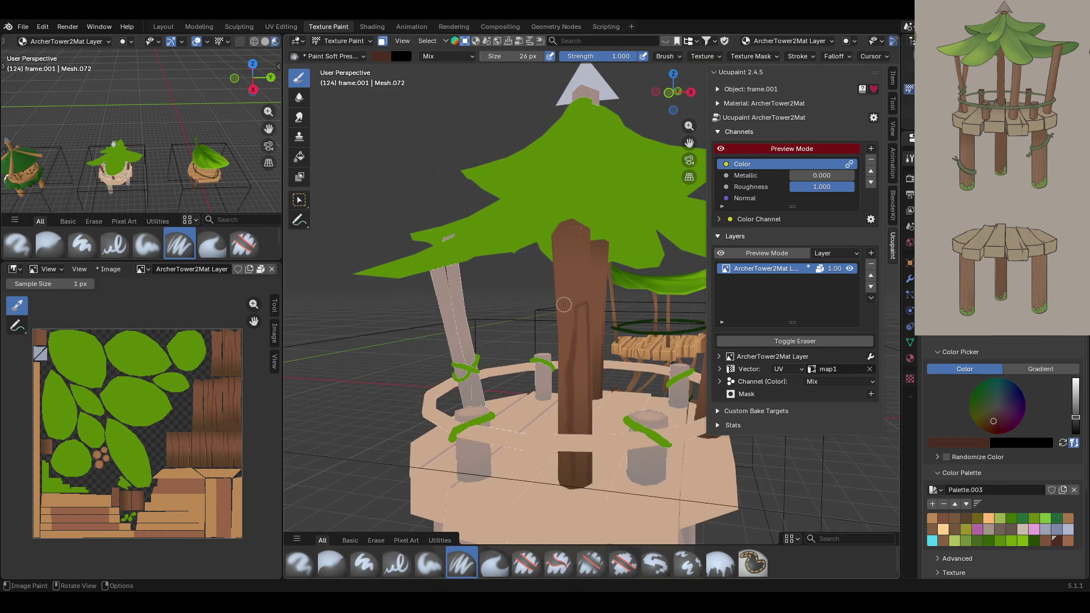
mouse_move(549, 327)
middle_mouse_down("ctrl")
mouse_move(562, 318)
mouse_move(683, 377)
mouse_move(528, 393)
mouse_move(611, 258)
mouse_move(562, 244)
middle_mouse_up("ctrl")
scroll(611, 259, "up", 5)
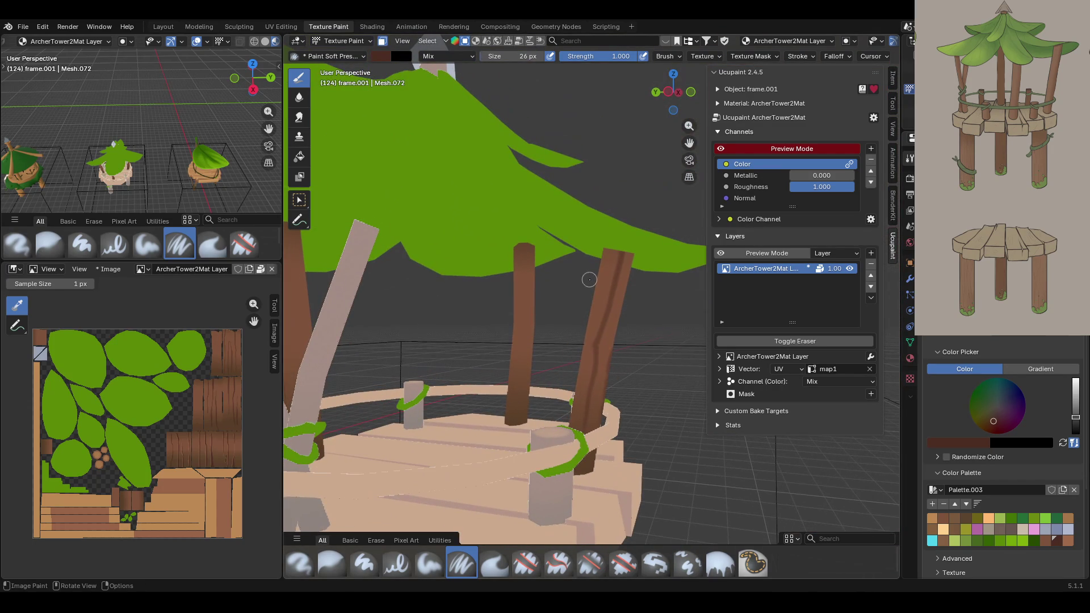
- Add more darker strokes down the central and left trunks
left_click_drag(523, 243, 514, 397)
middle_click_drag(473, 380, 332, 254)
left_click_drag(342, 250, 354, 444)
middle_click_drag(410, 397, 498, 350)
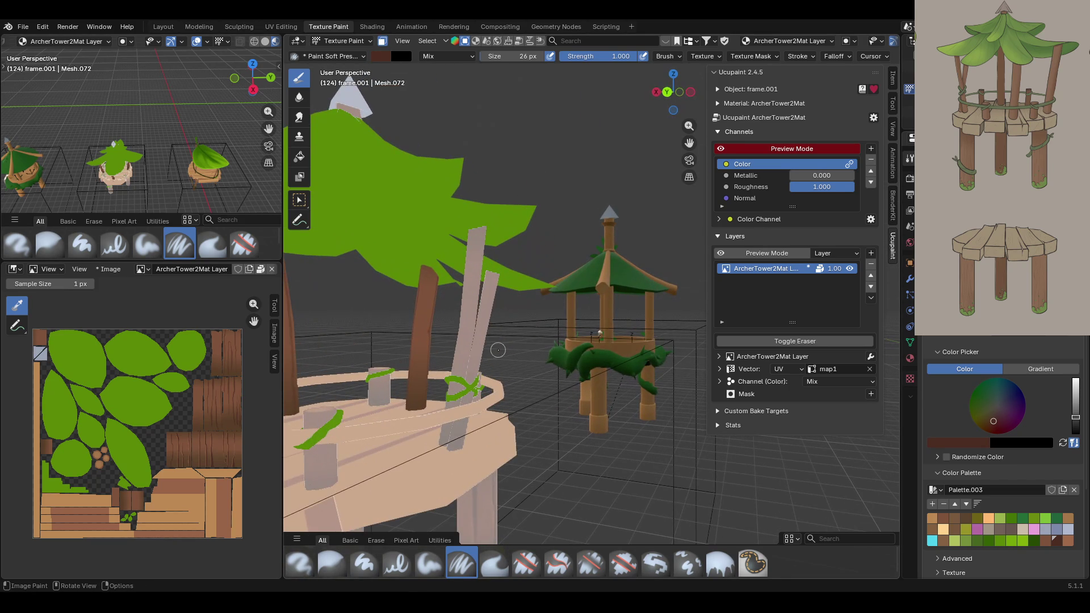
mouse_move(429, 254)
left_mouse_down()
mouse_move(415, 381)
mouse_move(424, 290)
left_mouse_up()
mouse_move(427, 221)
middle_mouse_down()
mouse_move(298, 333)
mouse_move(454, 298)
middle_mouse_up()
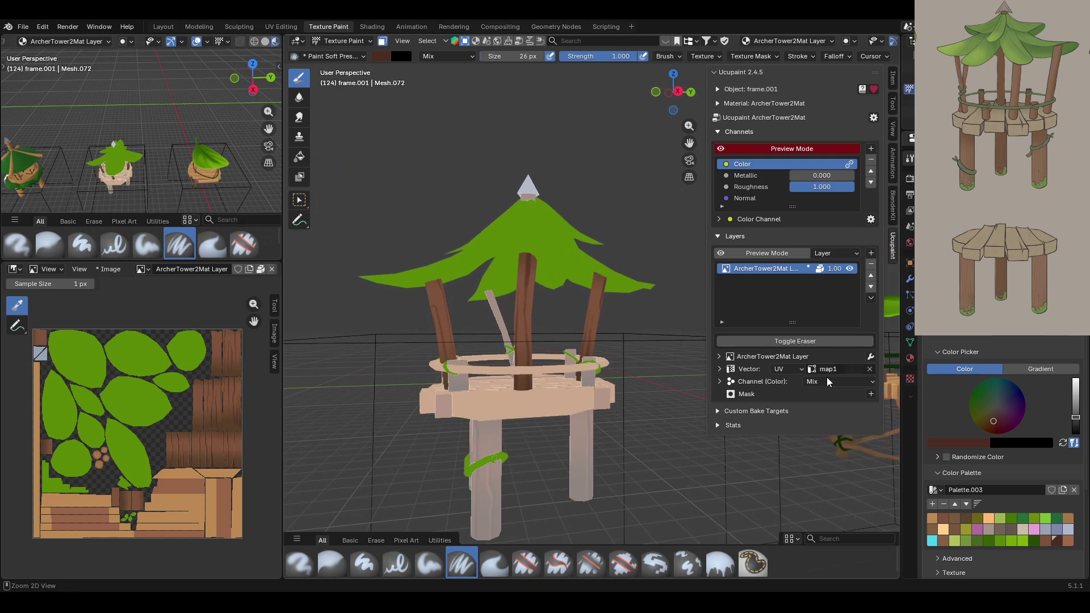
left_click(932, 517)
- Paint three light brown highlight streaks along the central pillar
left_click_drag(689, 143, 702, 186)
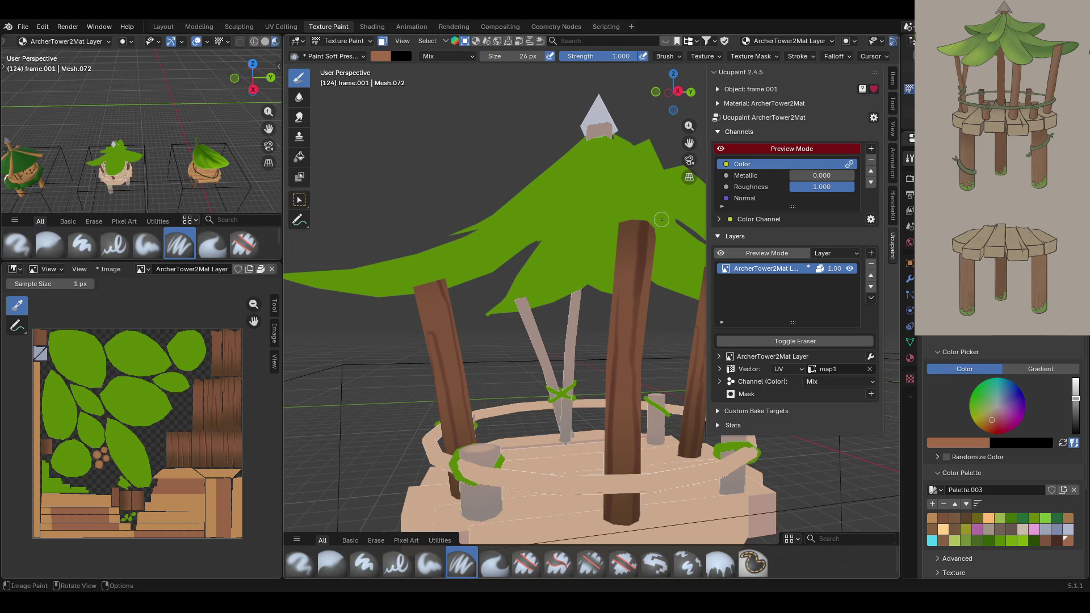
middle_click_drag(657, 219, 531, 281)
scroll(549, 313, "up", 3)
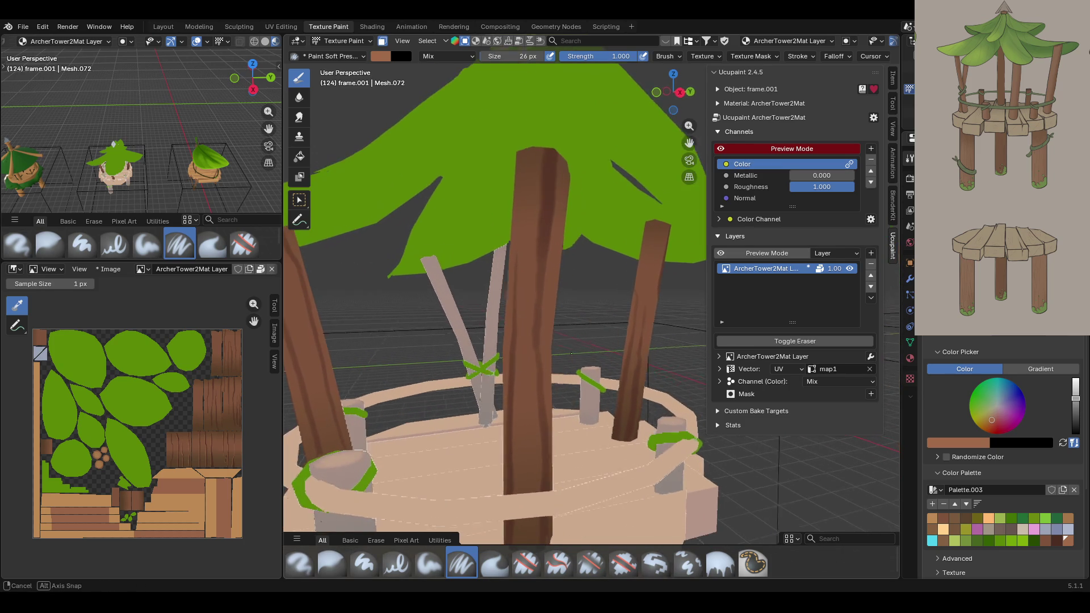
left_click_drag(530, 121, 527, 262)
left_click_drag(523, 352, 529, 154)
left_click_drag(521, 329, 529, 536)
mouse_move(528, 536)
middle_mouse_down()
mouse_move(601, 416)
mouse_move(591, 465)
middle_mouse_up()
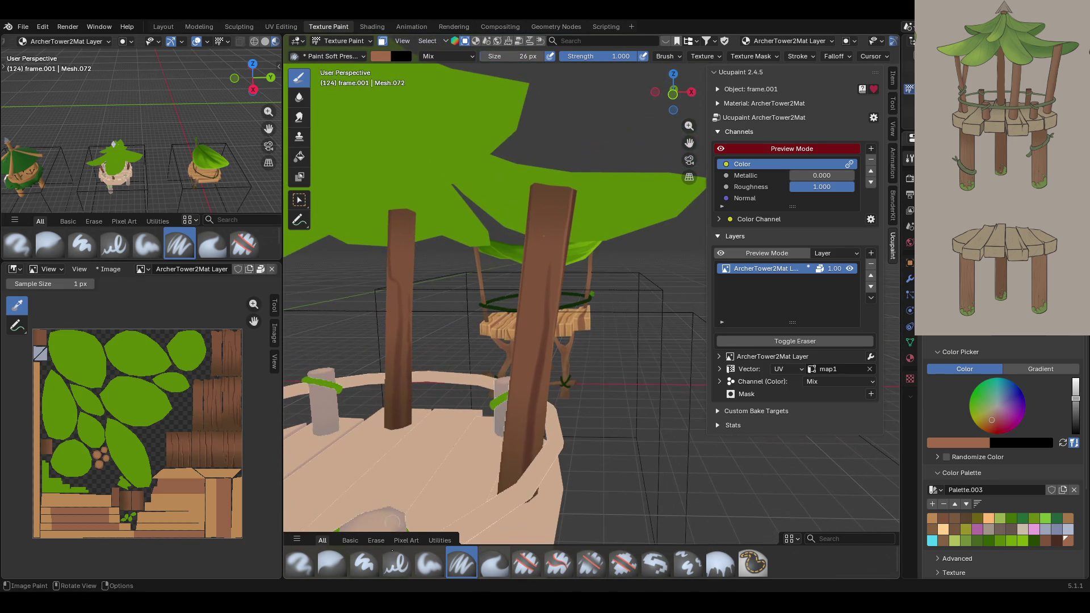
left_click(332, 563)
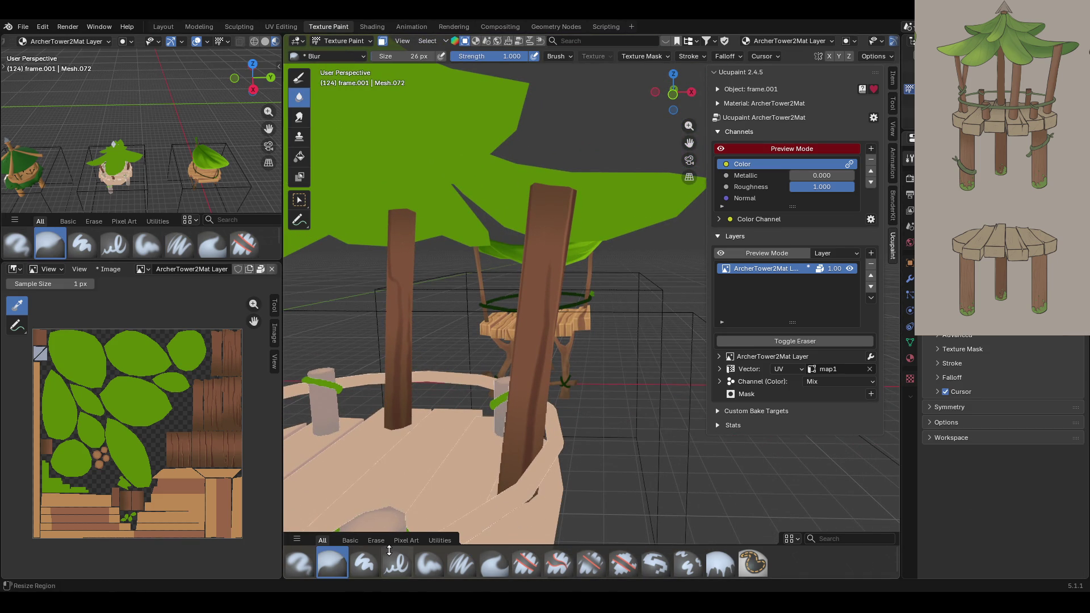
- Return to the Paint Soft Pressure brush and paint a light highlight down the front trunk
left_click(462, 564)
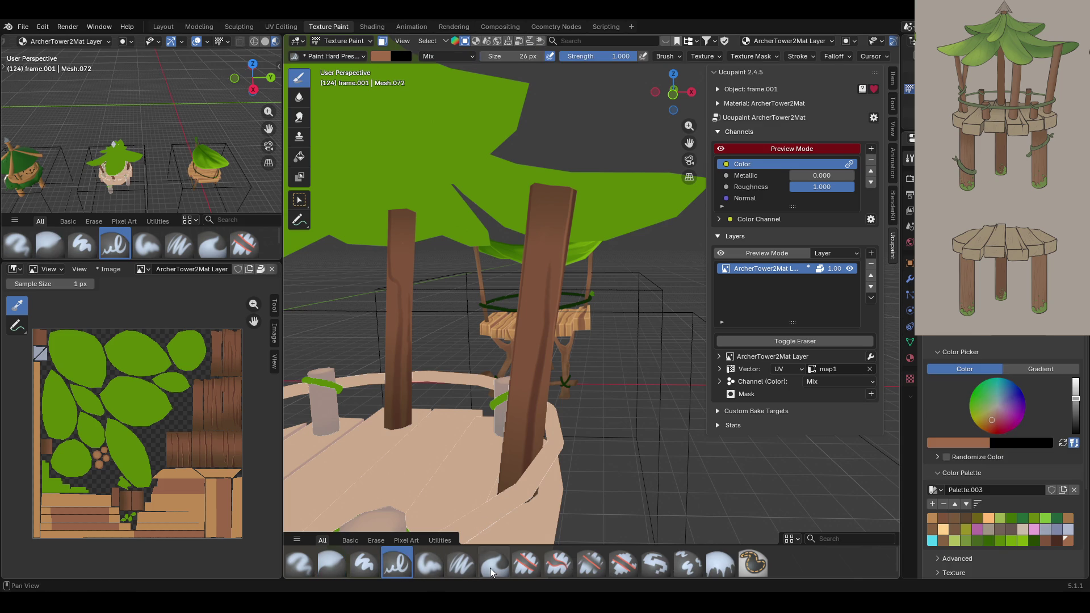
mouse_move(568, 398)
middle_mouse_down()
mouse_move(588, 405)
mouse_move(540, 326)
mouse_move(545, 369)
middle_mouse_up()
scroll(587, 405, "up", 3)
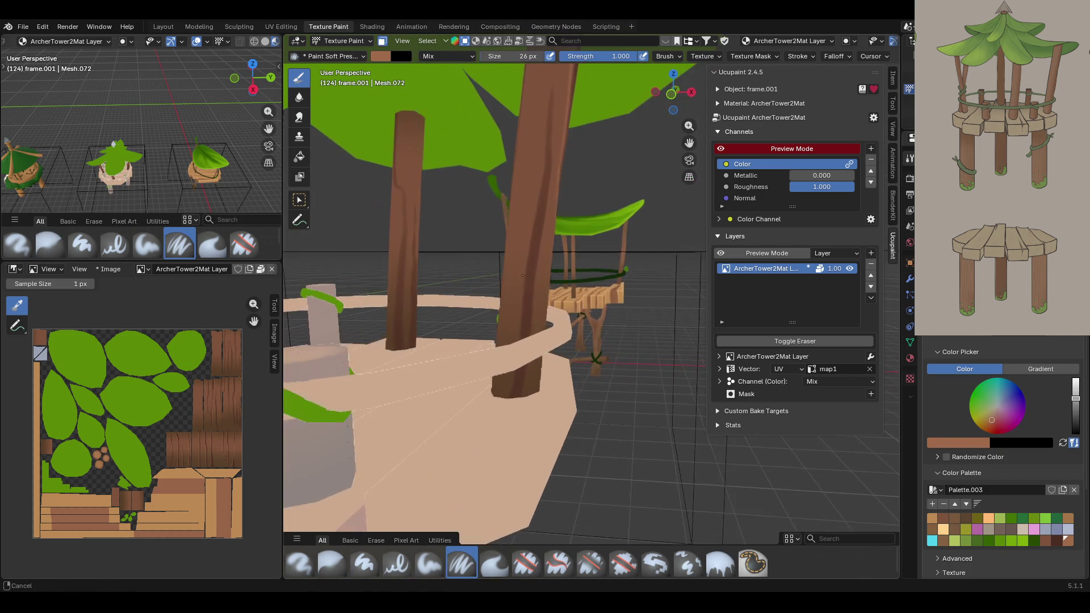
left_click_drag(690, 143, 690, 165)
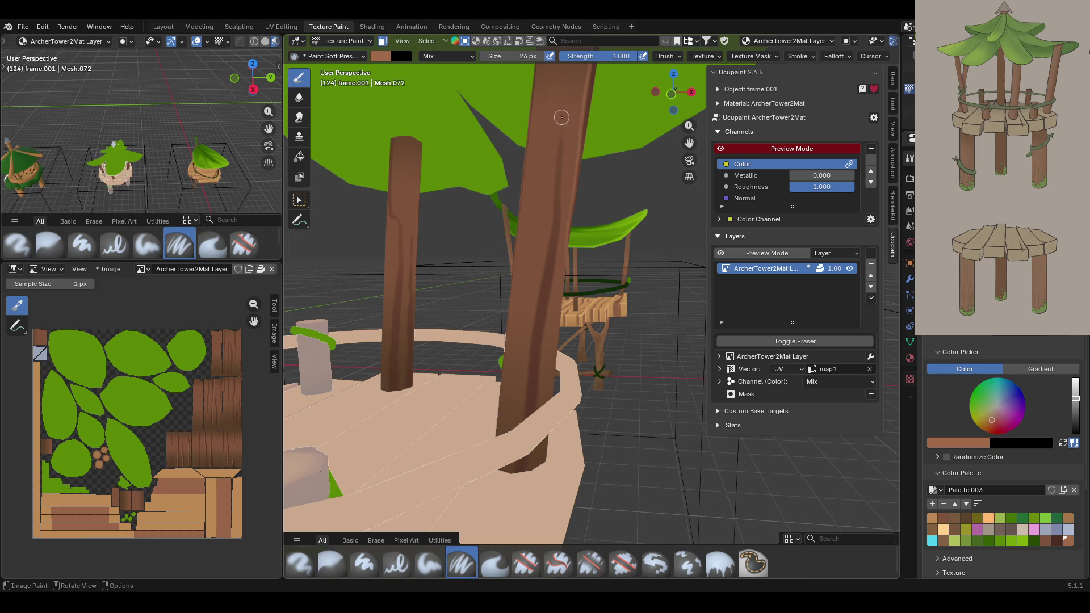
left_click_drag(558, 126, 522, 410)
left_click_drag(518, 452, 503, 514)
- Add two more light highlight strokes down the trunk from a closer angle
middle_click_drag(416, 312, 555, 268)
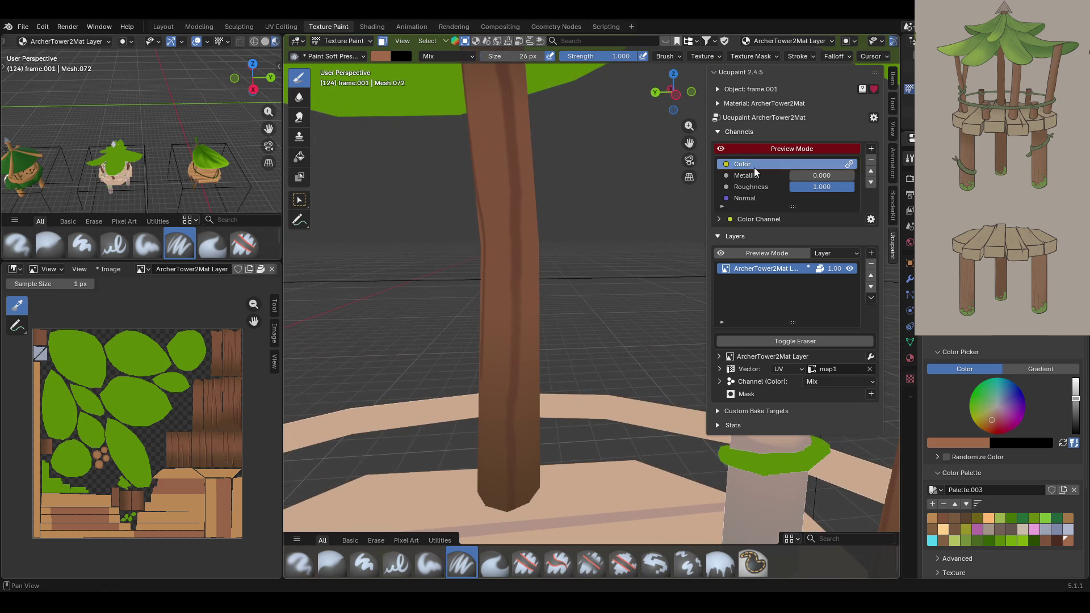
middle_click_drag(569, 207, 573, 210)
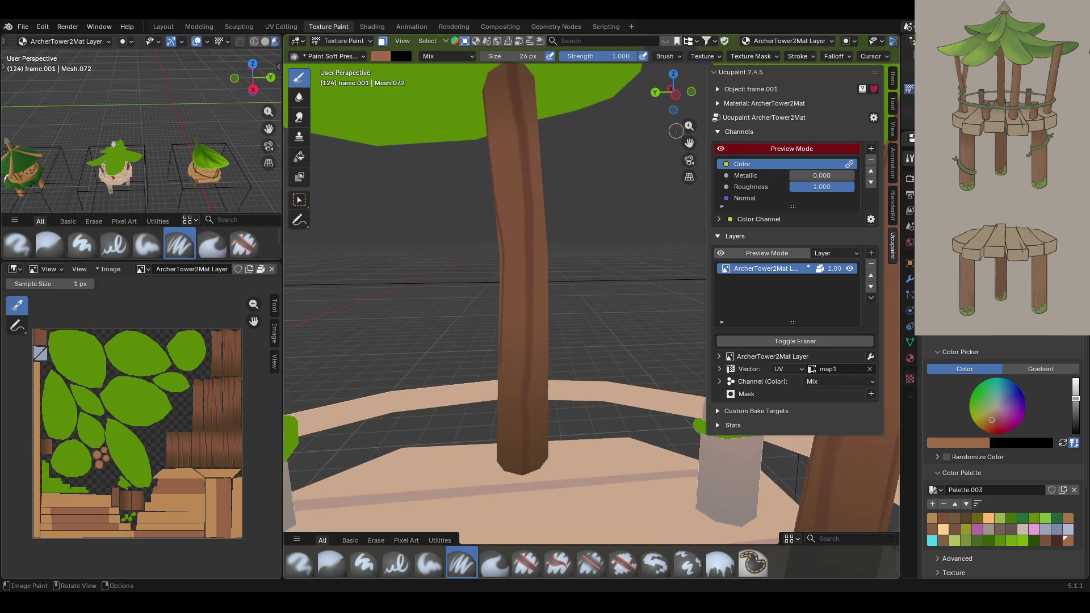
middle_click_drag(676, 131, 681, 139)
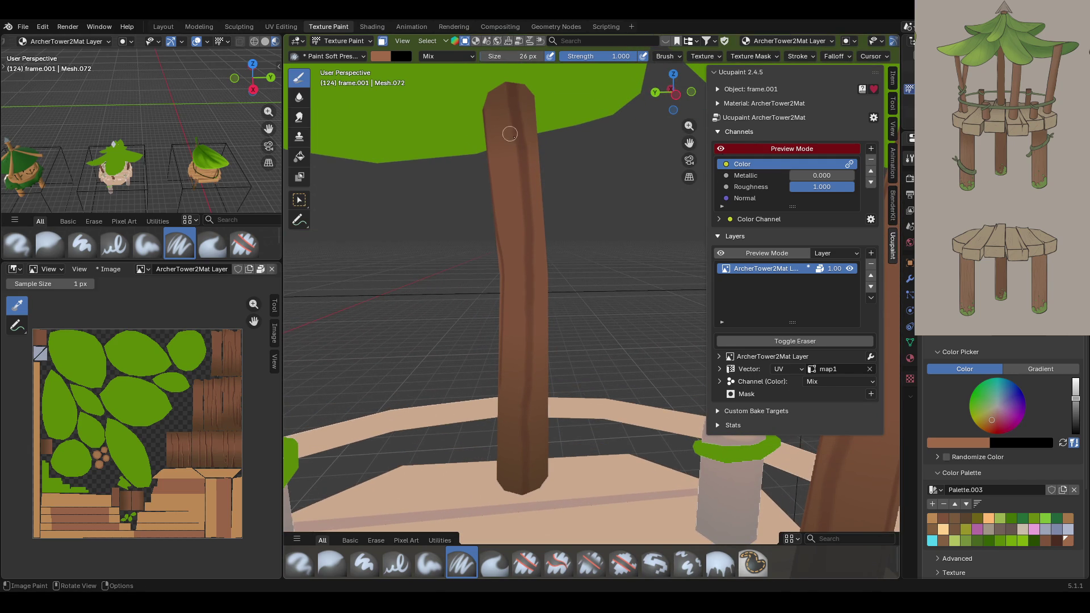
mouse_move(505, 95)
left_mouse_down()
mouse_move(524, 319)
mouse_move(503, 481)
left_mouse_up()
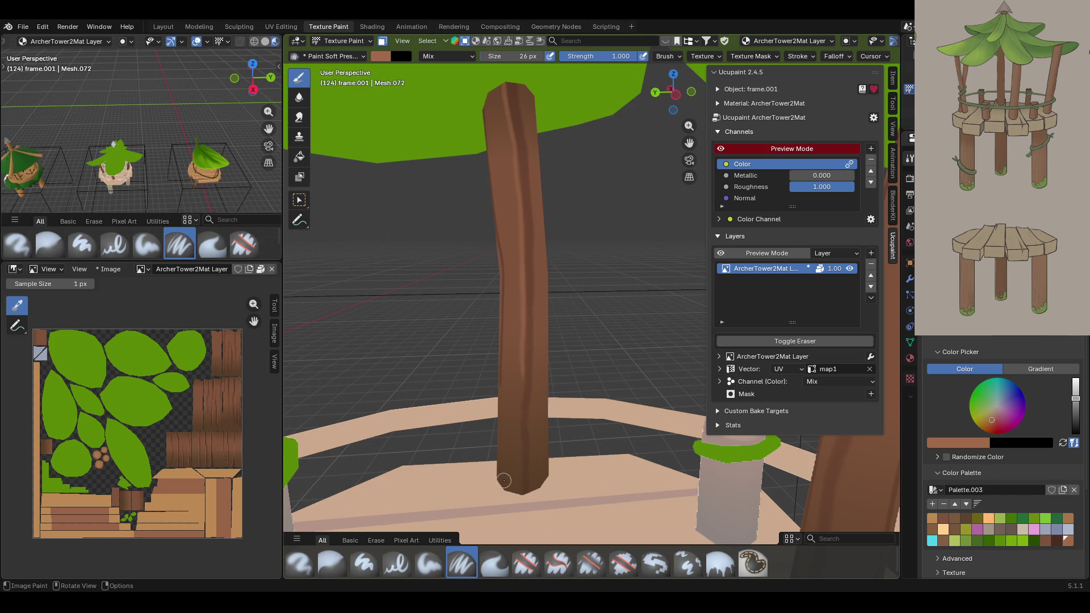
left_click_drag(523, 348, 519, 487)
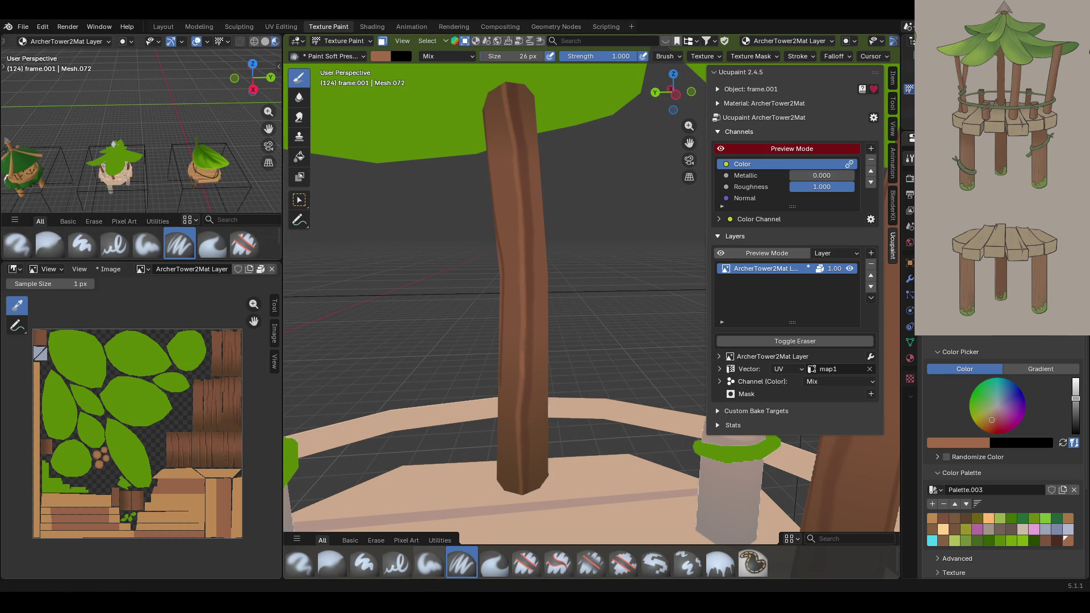
middle_click_drag(421, 457, 598, 333)
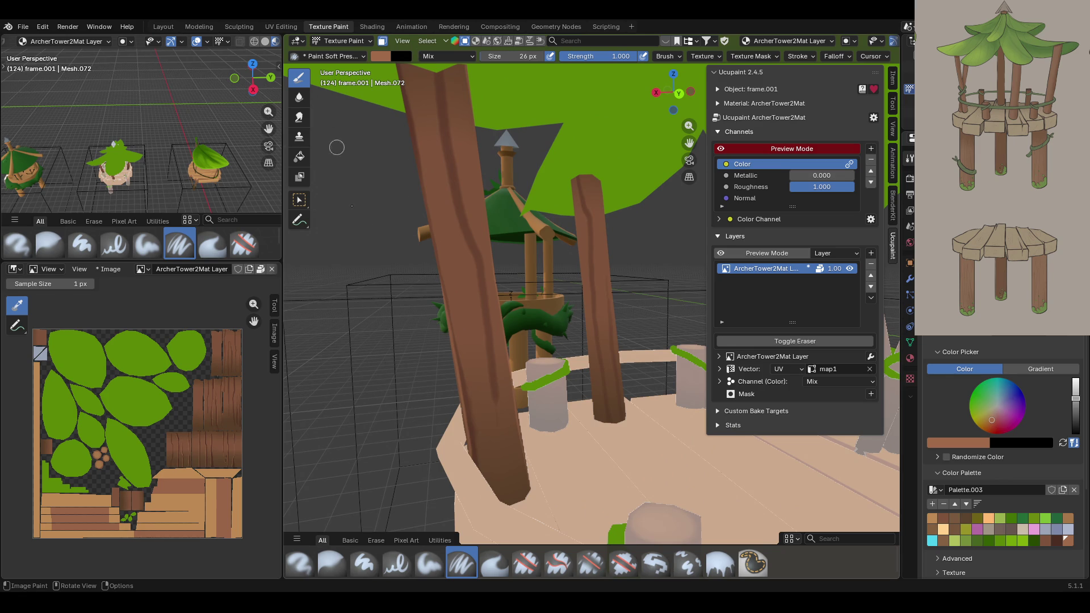
- Undo the stray strokes and repaint two light-brown streaks down the left post
mouse_move(432, 70)
left_mouse_down()
mouse_move(490, 353)
mouse_move(493, 386)
mouse_move(477, 400)
mouse_move(486, 346)
mouse_move(503, 452)
left_mouse_up()
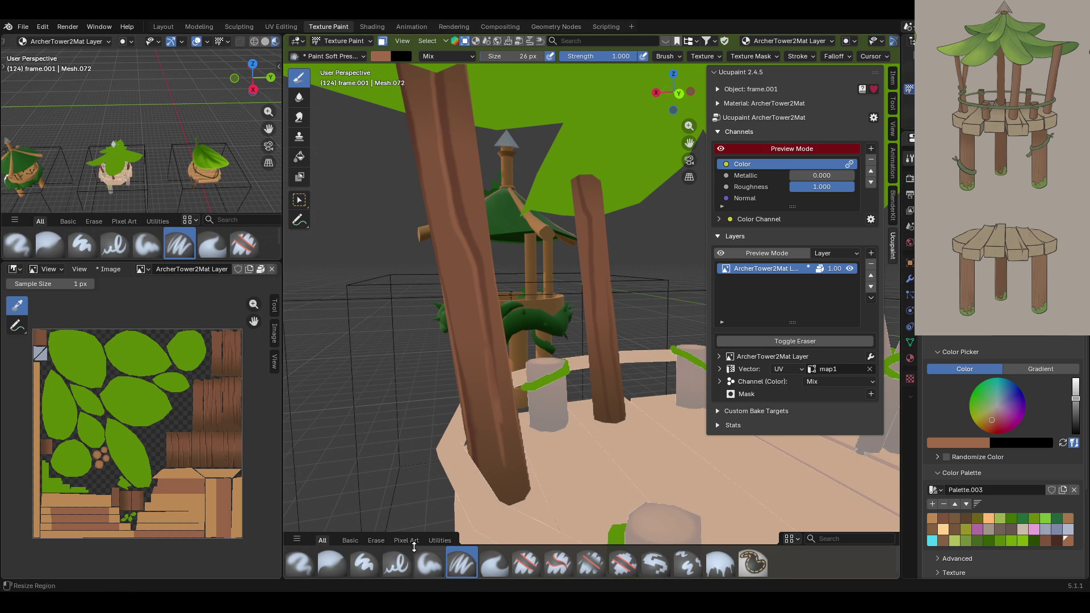
key("ctrl+z")
key("ctrl+z")
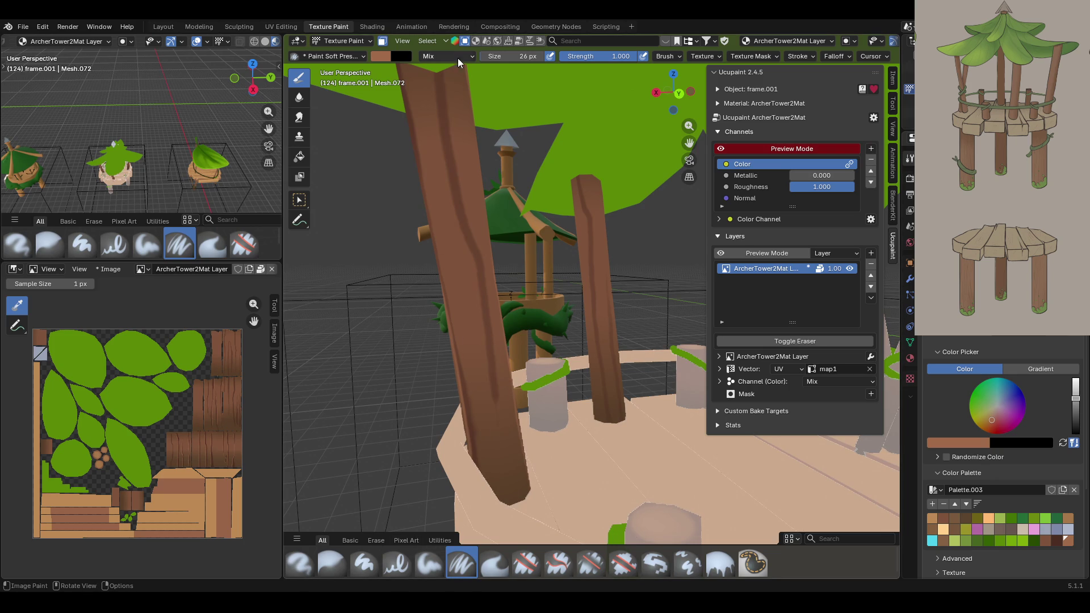
left_click_drag(432, 72, 473, 364)
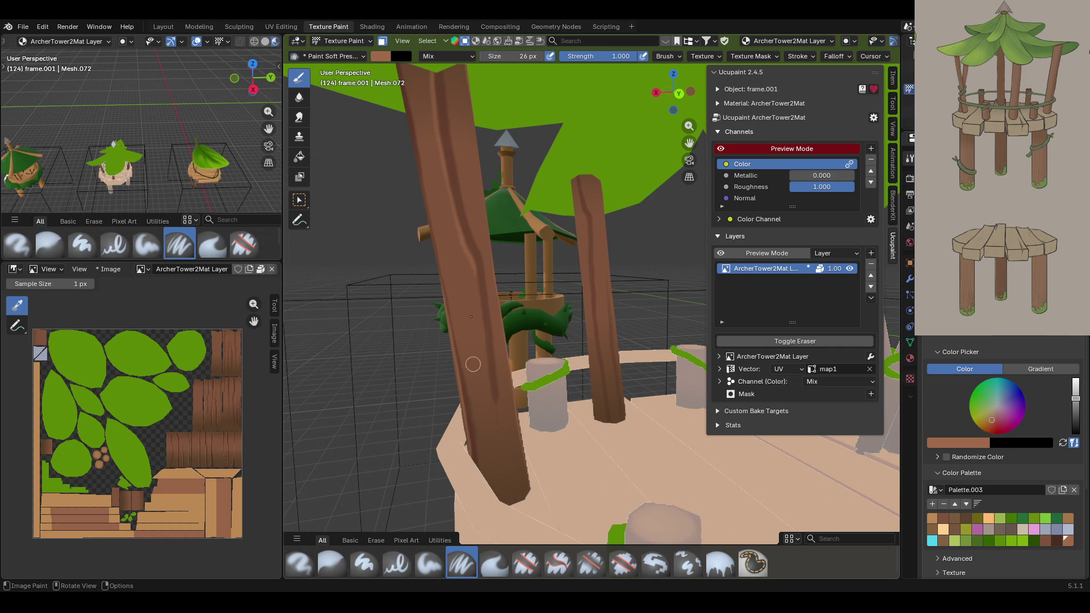
left_click_drag(476, 273, 501, 454)
middle_click_drag(471, 418, 577, 358)
- Paint three vertical bark streaks along the post beside the crossed sticks
scroll(536, 274, "up", 6)
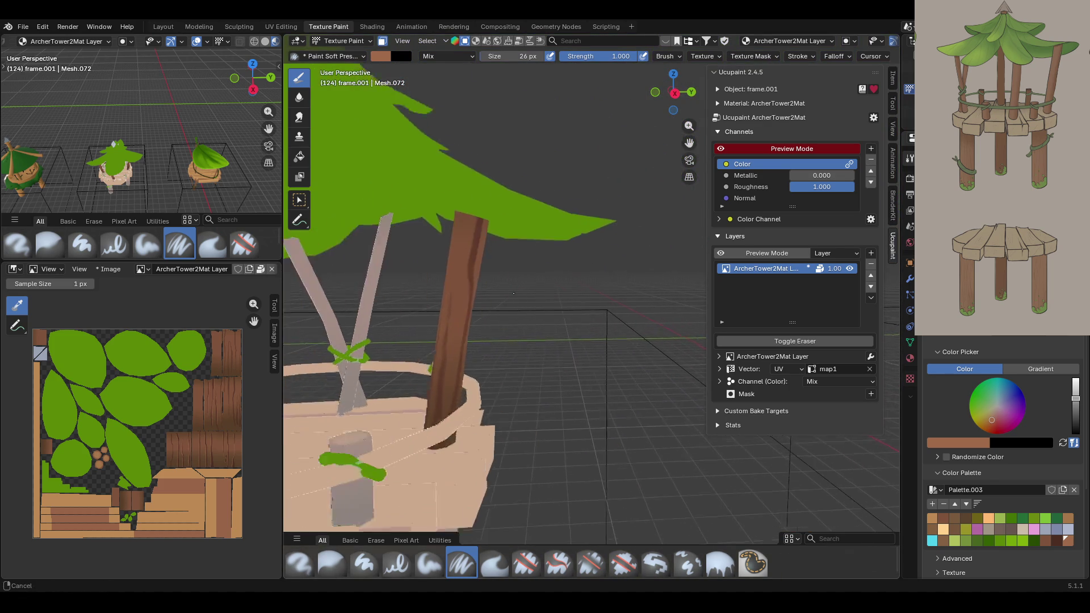
middle_click_drag(536, 275, 520, 307)
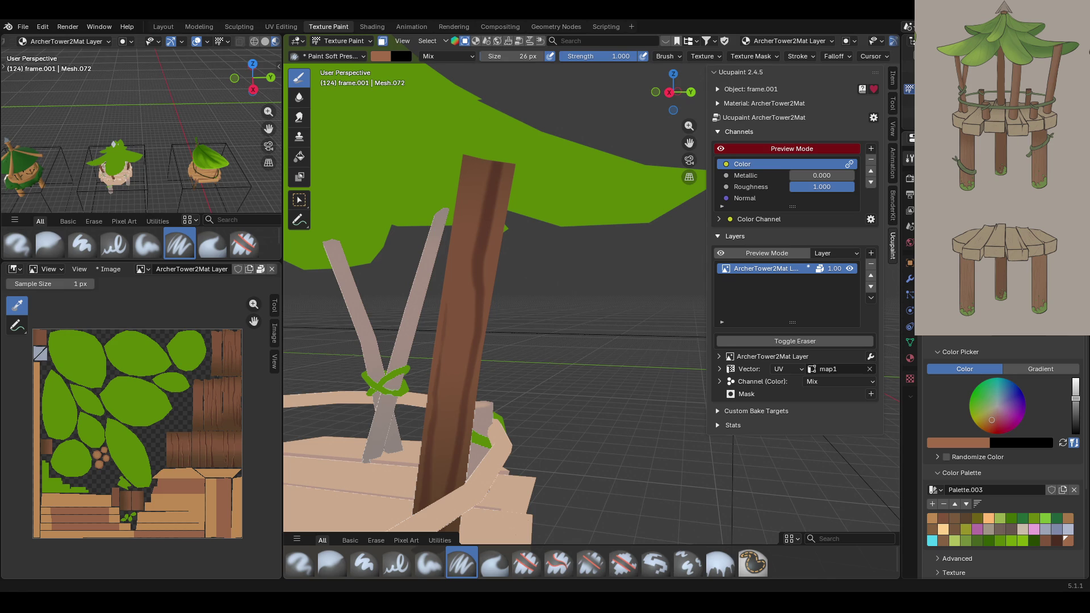
middle_click_drag(708, 131, 708, 80, "shift")
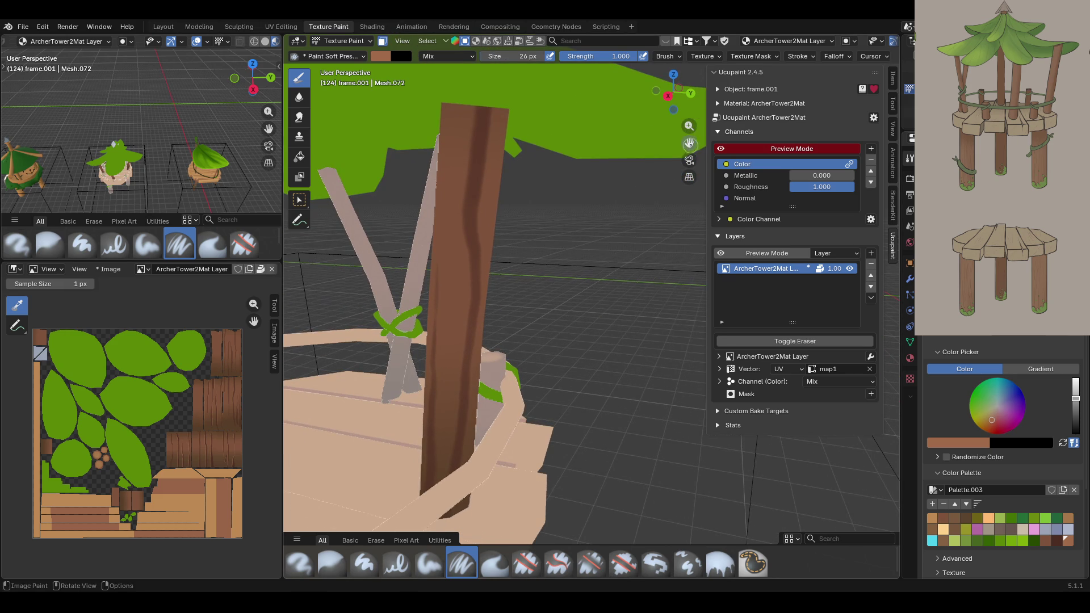
left_click_drag(689, 125, 689, 142)
middle_click_drag(565, 174, 566, 169)
left_click_drag(523, 130, 493, 453)
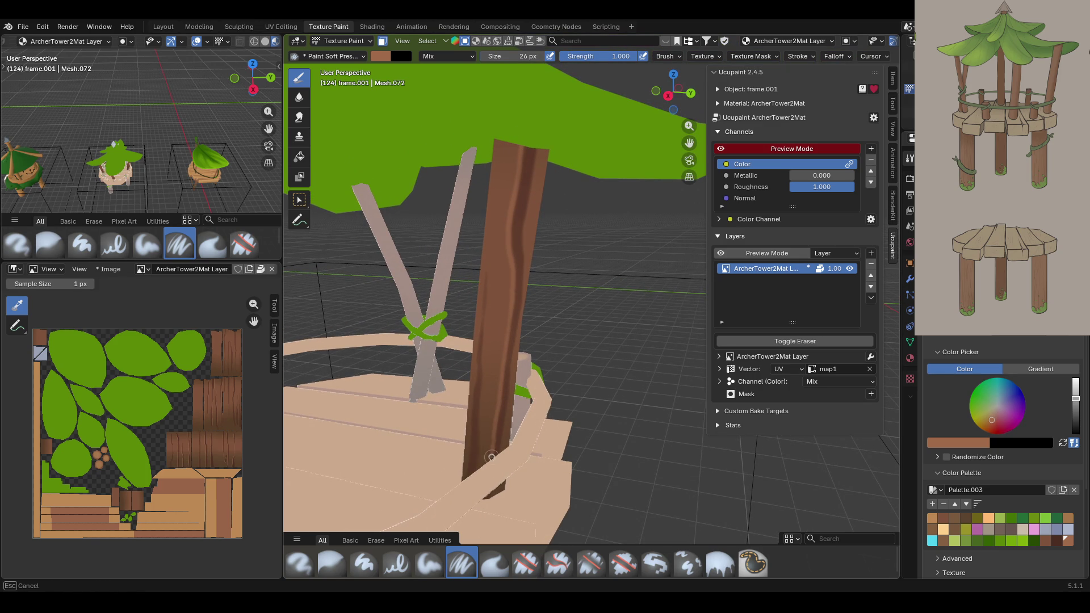
left_click_drag(486, 507, 483, 510)
mouse_move(591, 353)
middle_mouse_down()
mouse_move(637, 353)
mouse_move(609, 361)
middle_mouse_up()
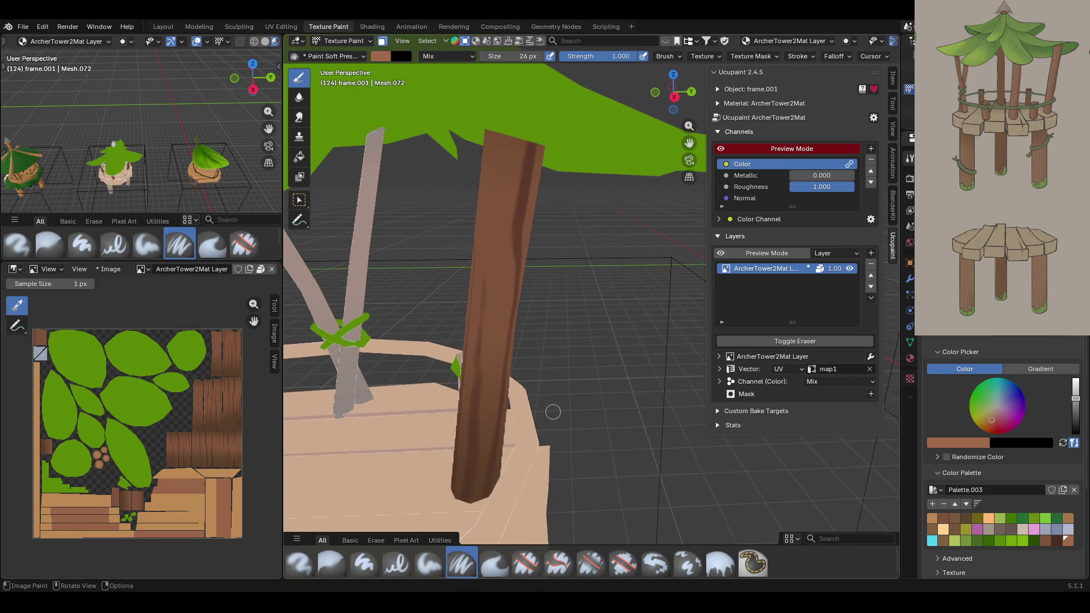
left_click_drag(482, 511, 496, 412)
middle_click_drag(534, 241, 486, 241)
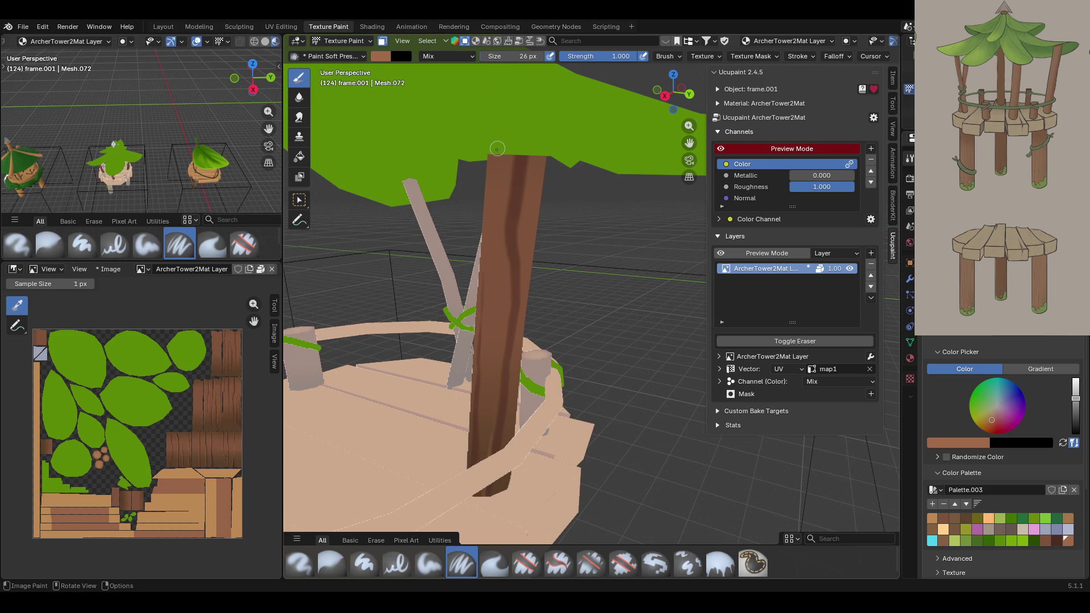
left_click_drag(518, 152, 496, 423)
- Paint a bark streak down the next post and soften it with the Blur brush
middle_click_drag(545, 307, 601, 278)
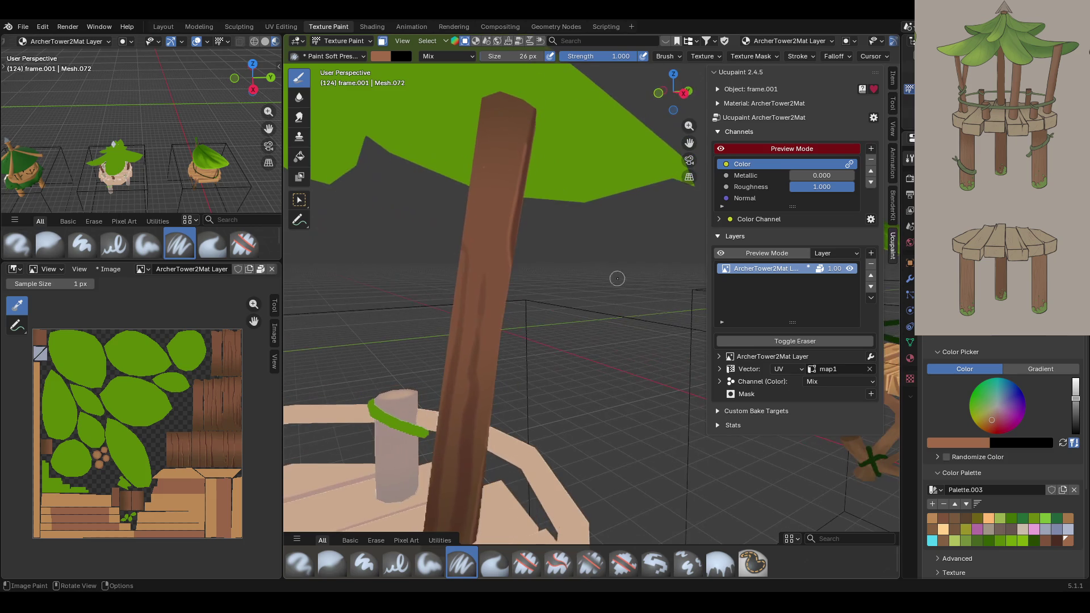
mouse_move(689, 143)
left_mouse_down()
mouse_move(709, 79)
mouse_move(653, 156)
left_mouse_up()
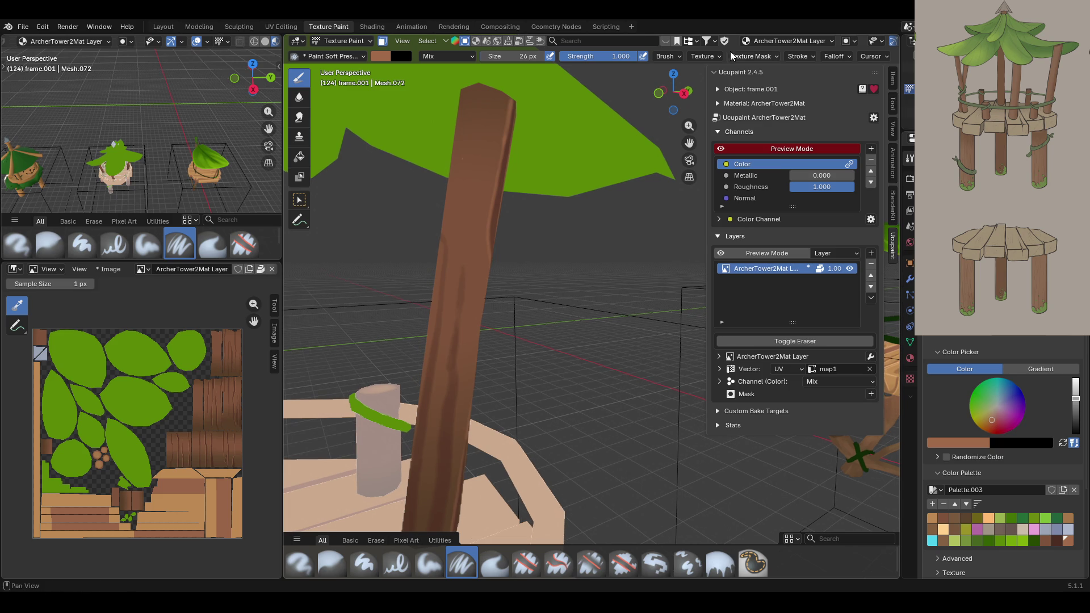
middle_click_drag(431, 398, 479, 346, "shift")
left_click_drag(689, 142, 676, 150)
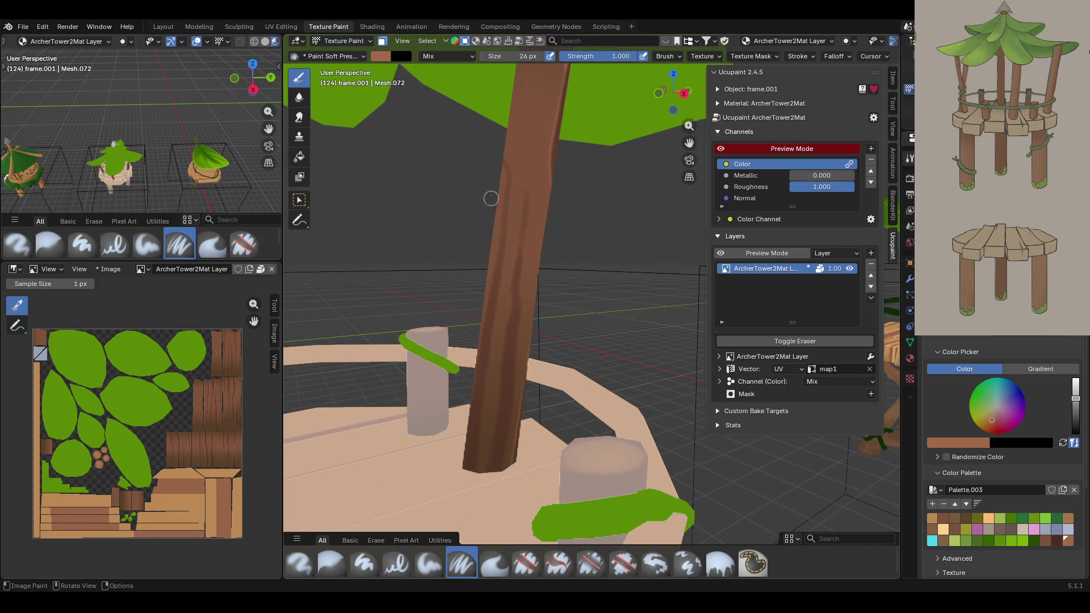
left_click_drag(524, 181, 487, 463)
mouse_move(535, 352)
middle_mouse_down()
mouse_move(568, 295)
mouse_move(662, 258)
mouse_move(562, 191)
mouse_move(625, 111)
mouse_move(607, 188)
middle_mouse_up()
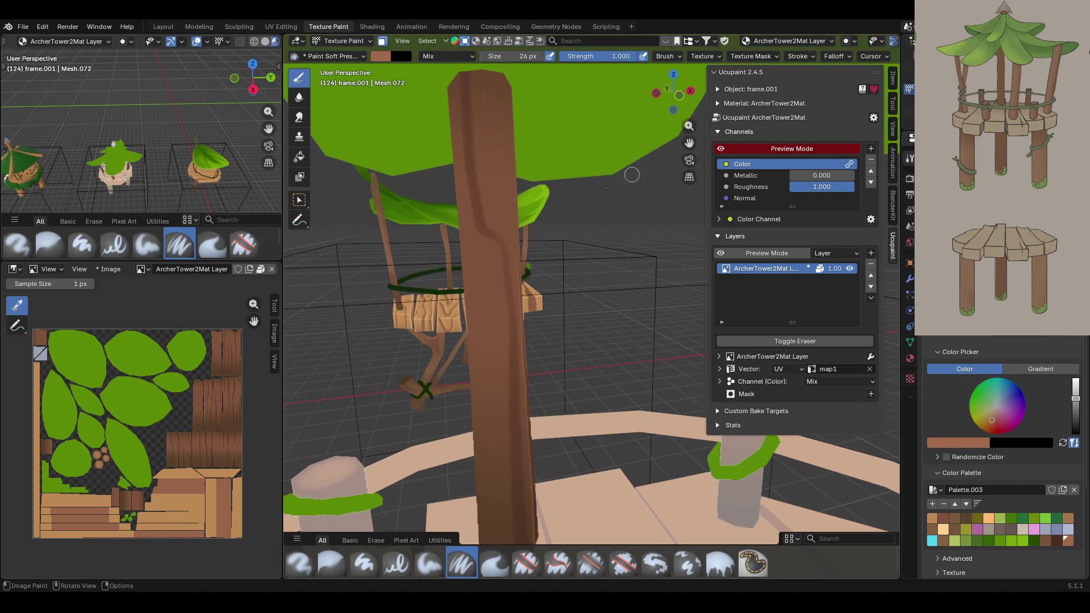
left_click(332, 564)
mouse_move(488, 91)
left_mouse_down()
mouse_move(484, 133)
mouse_move(507, 164)
left_mouse_up()
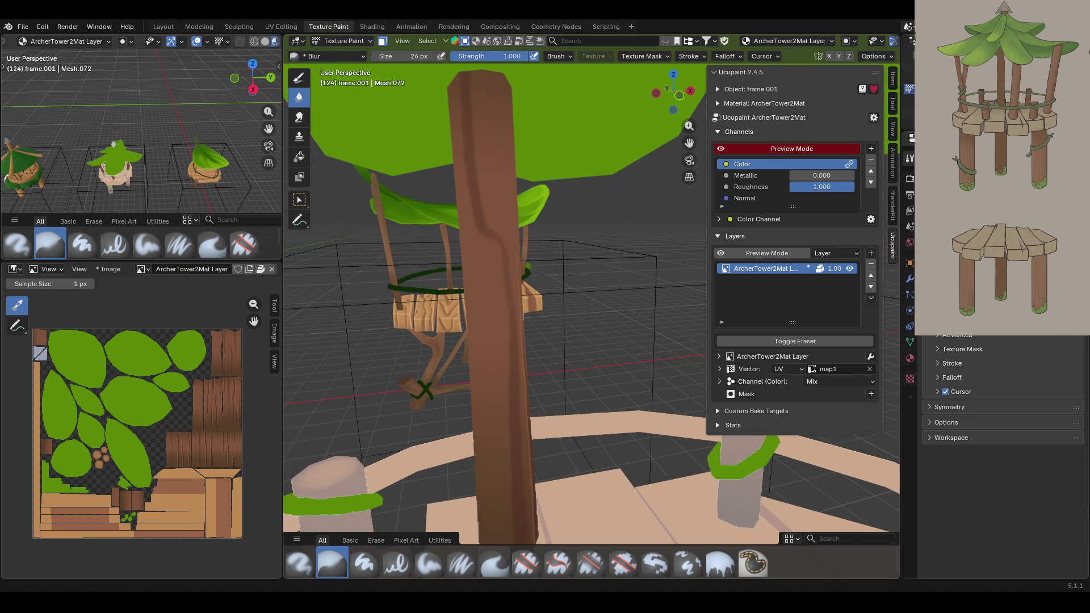
- Back on the soft brush, paint several bark streaks from the post's top downward
left_click(461, 564)
middle_click_drag(540, 369, 610, 316)
mouse_move(482, 116)
left_mouse_down()
mouse_move(498, 230)
mouse_move(520, 268)
left_mouse_up()
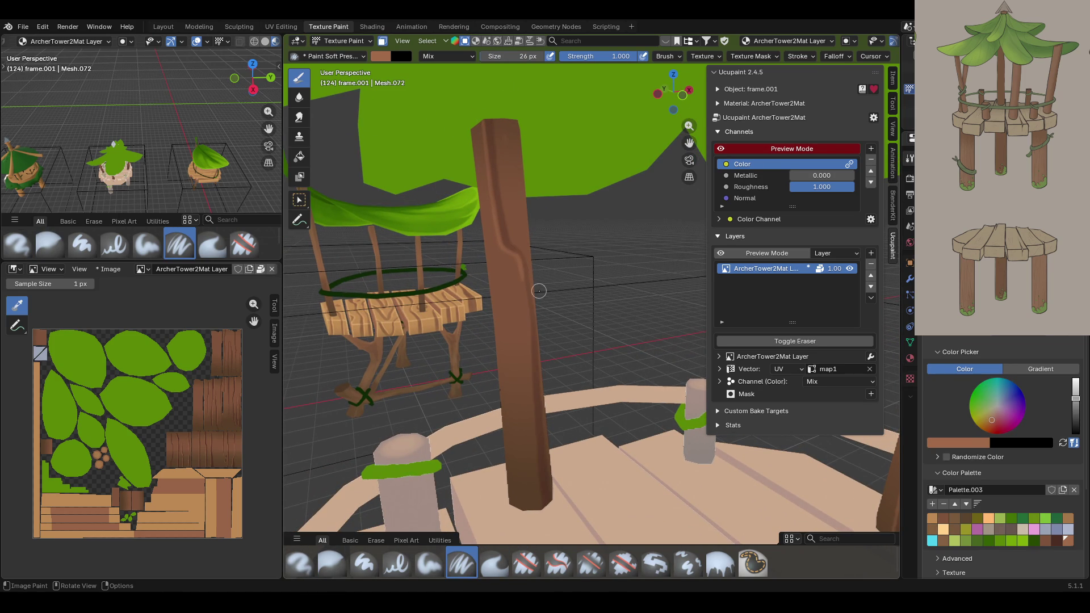
middle_click_drag(559, 281, 602, 264)
left_click_drag(689, 143, 689, 176)
left_click_drag(513, 234, 521, 493)
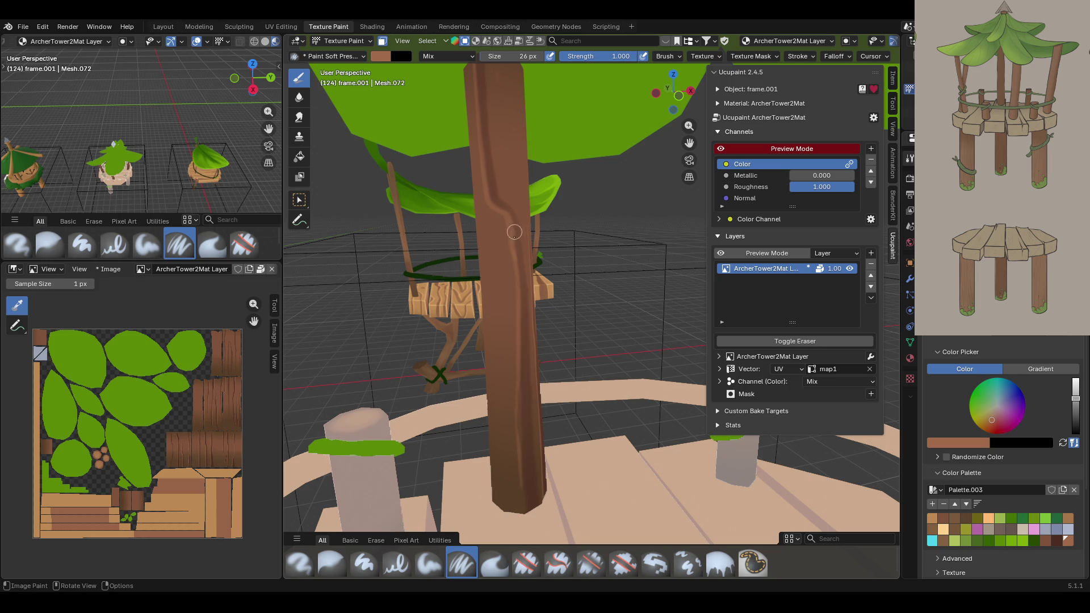
left_click_drag(515, 235, 524, 511)
- Add more brown streaks along the post and down the lower post by the platform
scroll(568, 340, "down", 5)
mouse_move(568, 341)
middle_mouse_down()
mouse_move(665, 244)
mouse_move(596, 164)
middle_mouse_up()
scroll(531, 76, "up", 4)
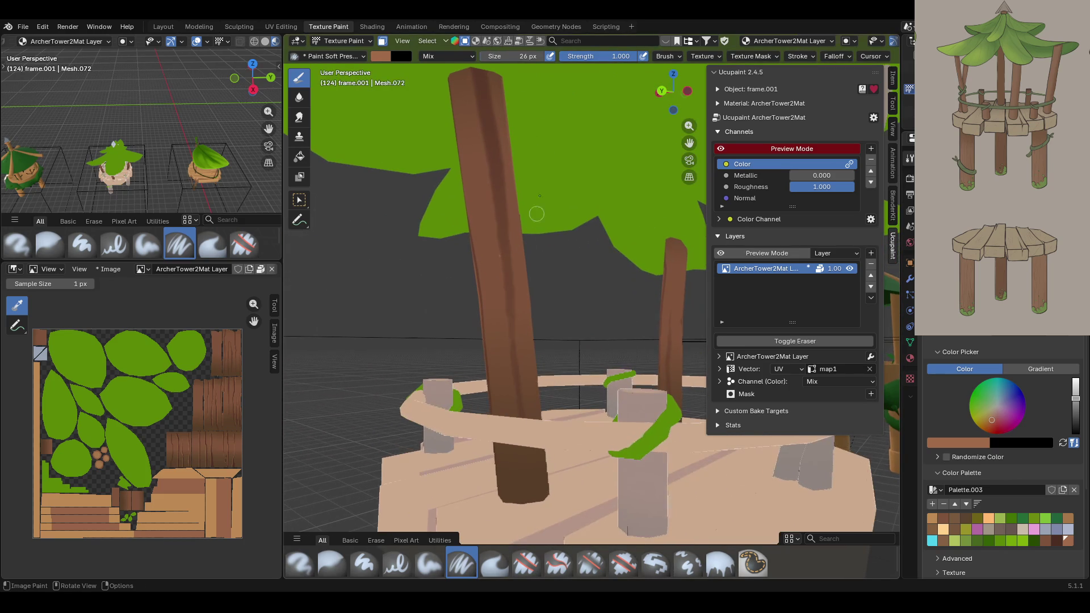
left_click_drag(470, 69, 531, 450)
left_click_drag(502, 281, 526, 454)
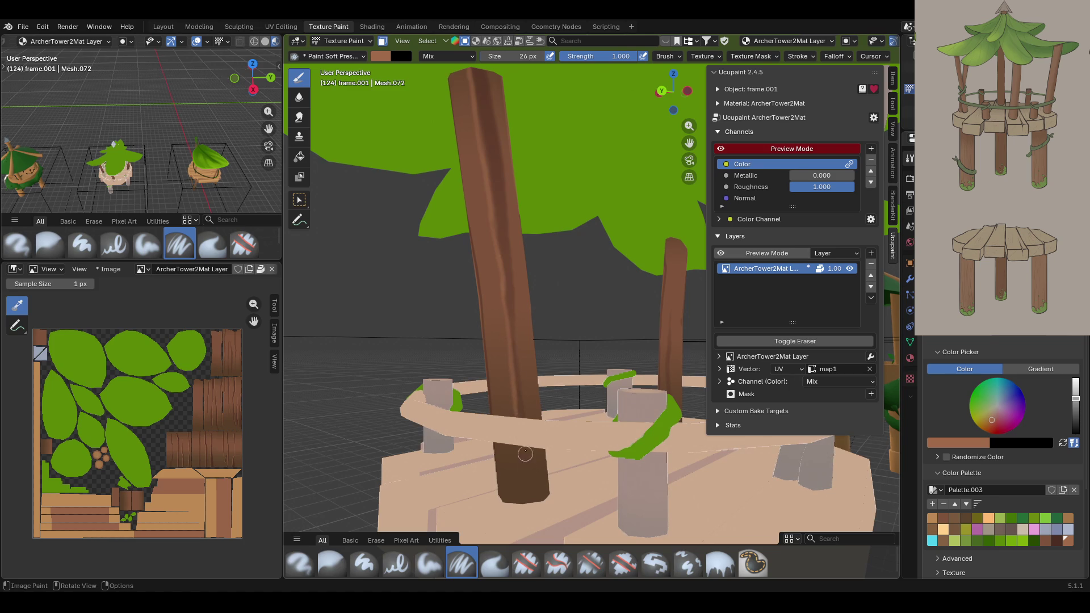
middle_click_drag(509, 372, 587, 402)
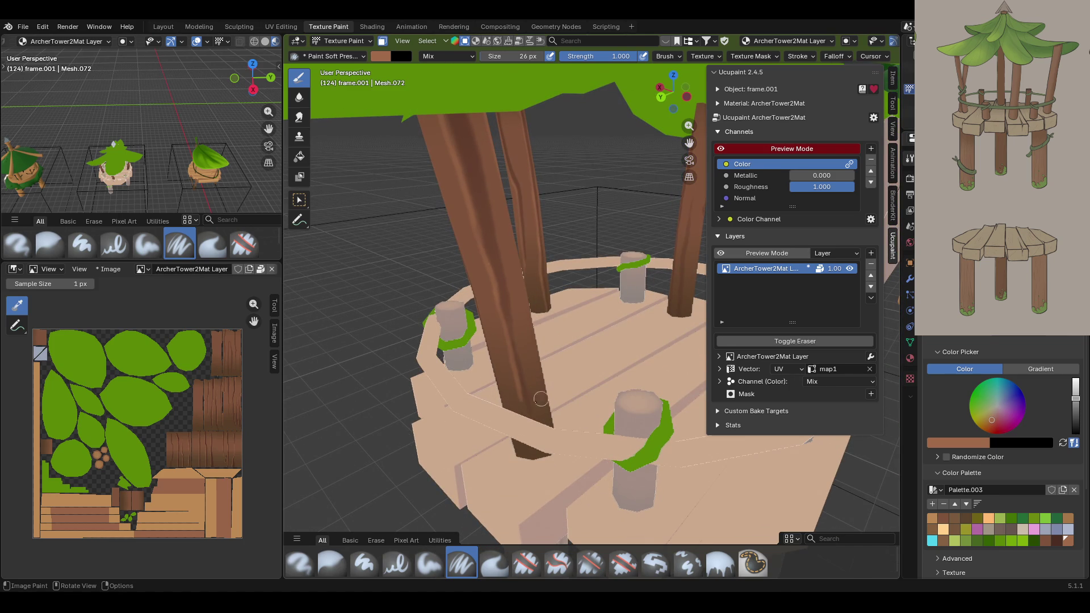
left_click_drag(521, 394, 531, 463)
middle_click_drag(574, 444, 634, 378)
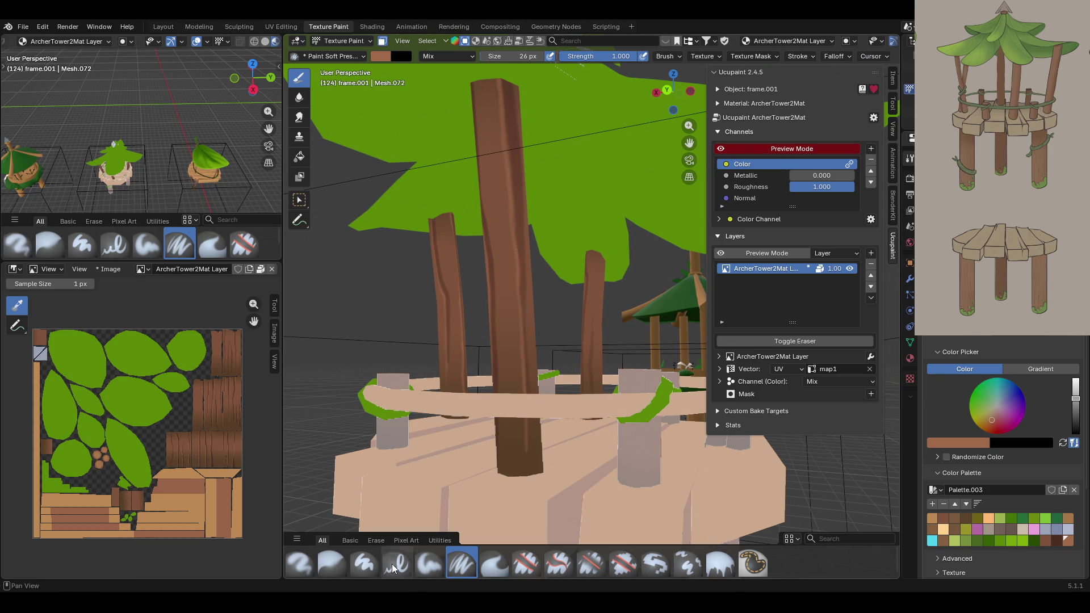
- Blur the paint at the base of the post with the Blur brush
left_click(332, 562)
left_click_drag(526, 477, 520, 482)
left_click(468, 559)
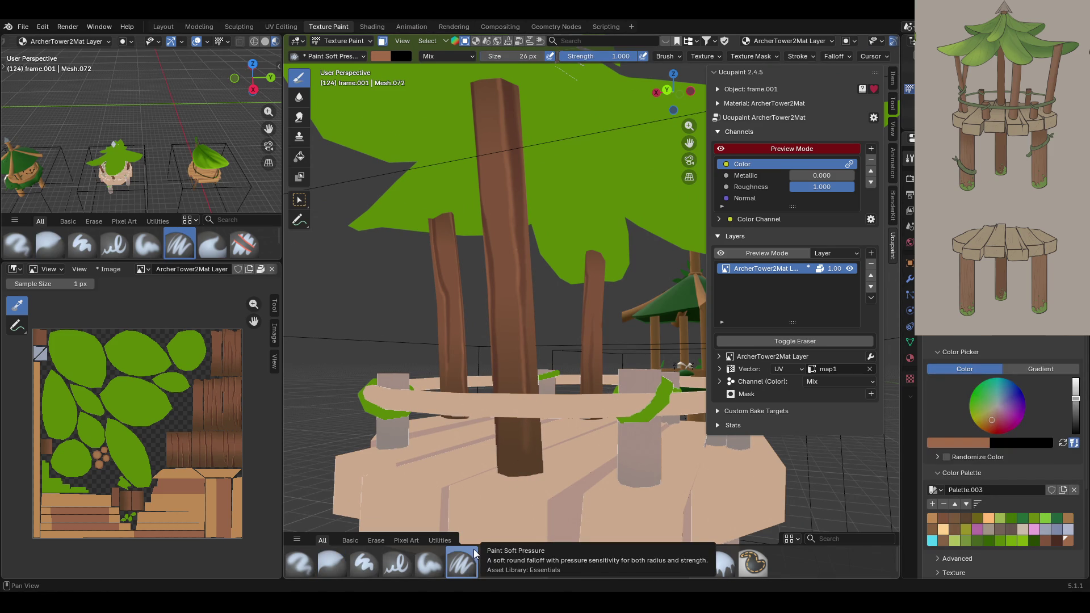
- Paint a bark streak down the right back post with the soft brush
mouse_move(584, 366)
middle_mouse_down()
mouse_move(690, 318)
mouse_move(696, 398)
middle_mouse_up()
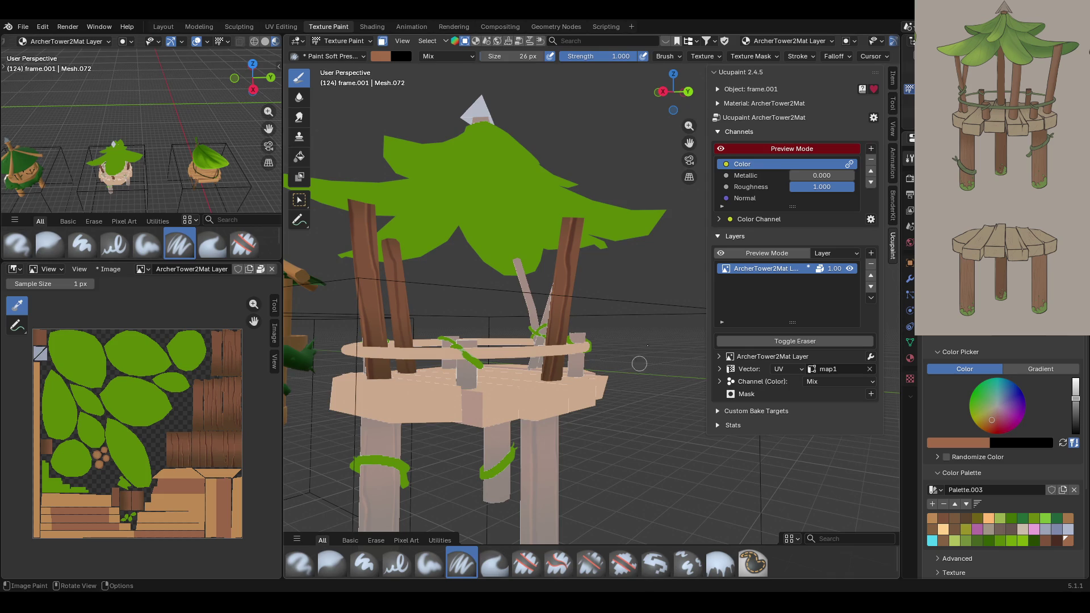
middle_click_drag(454, 284, 481, 286)
scroll(481, 286, "up", 5)
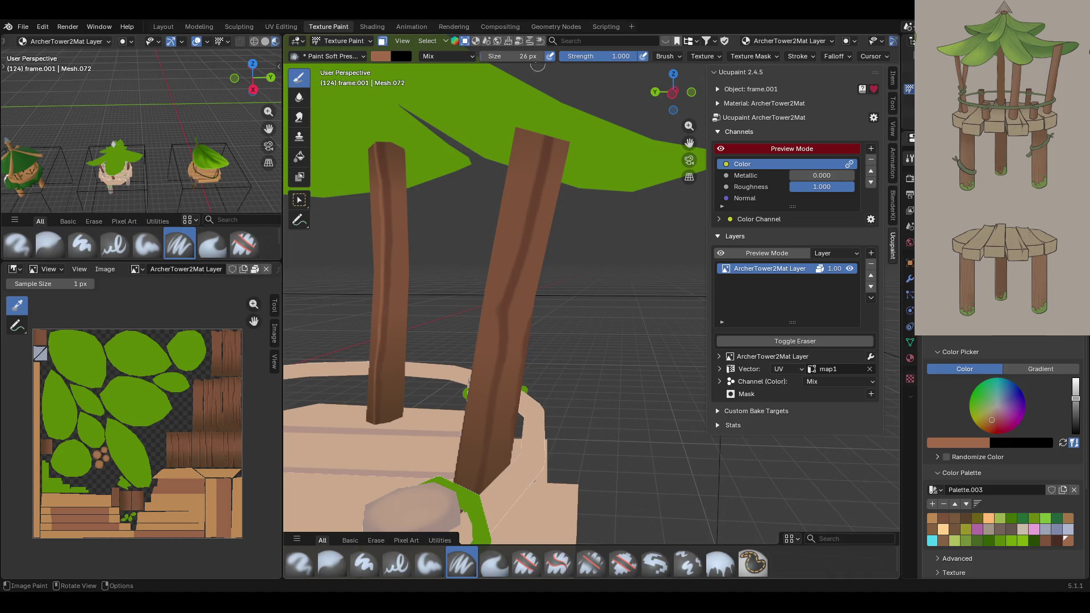
mouse_move(543, 127)
left_mouse_down()
mouse_move(501, 301)
mouse_move(474, 503)
left_mouse_up()
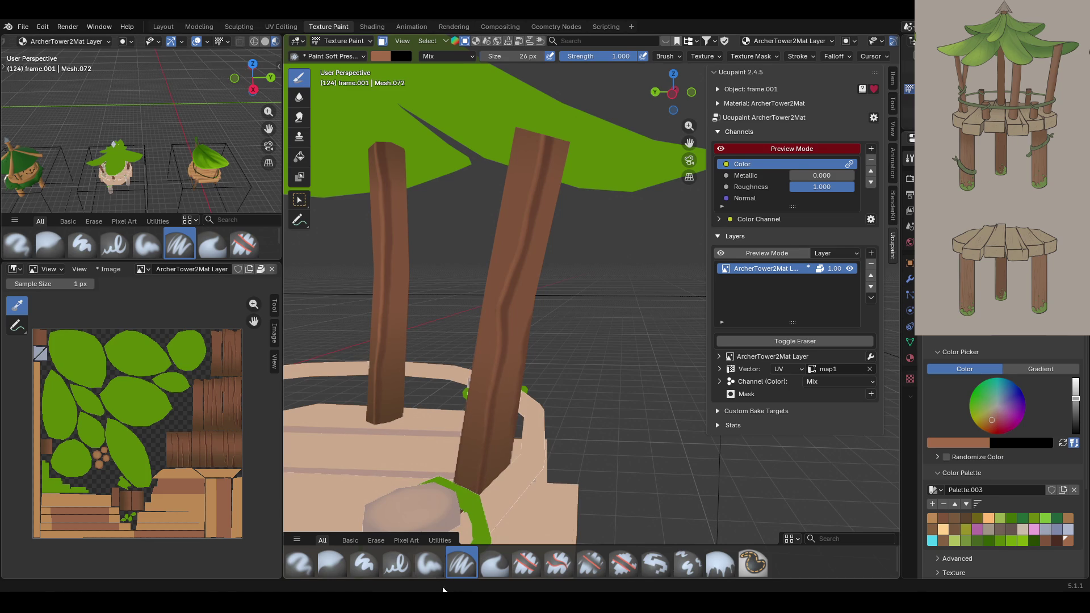
middle_click_drag(461, 473, 621, 465)
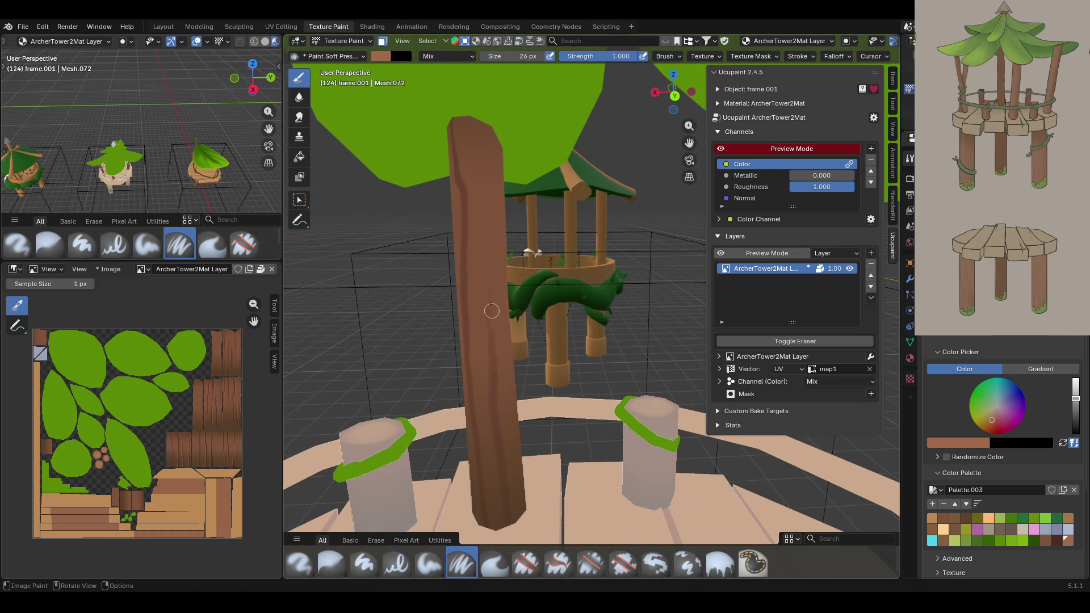
- Paint two brown bark streaks down the leaning post by the railing
left_click_drag(488, 281, 503, 520)
middle_click_drag(462, 317, 515, 310)
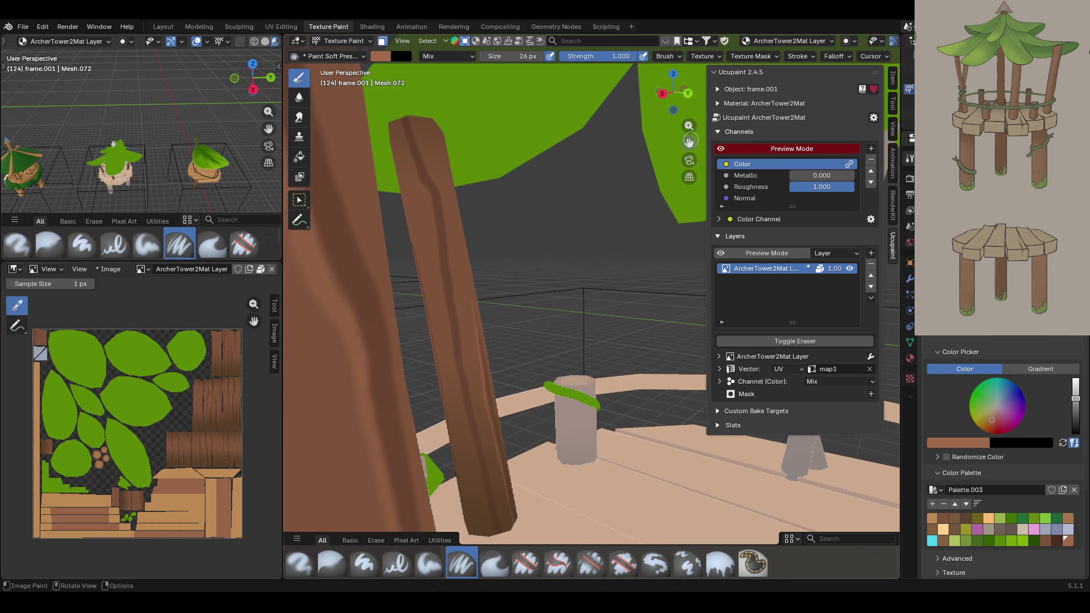
scroll(514, 253, "up", 2)
middle_click_drag(514, 252, 545, 234)
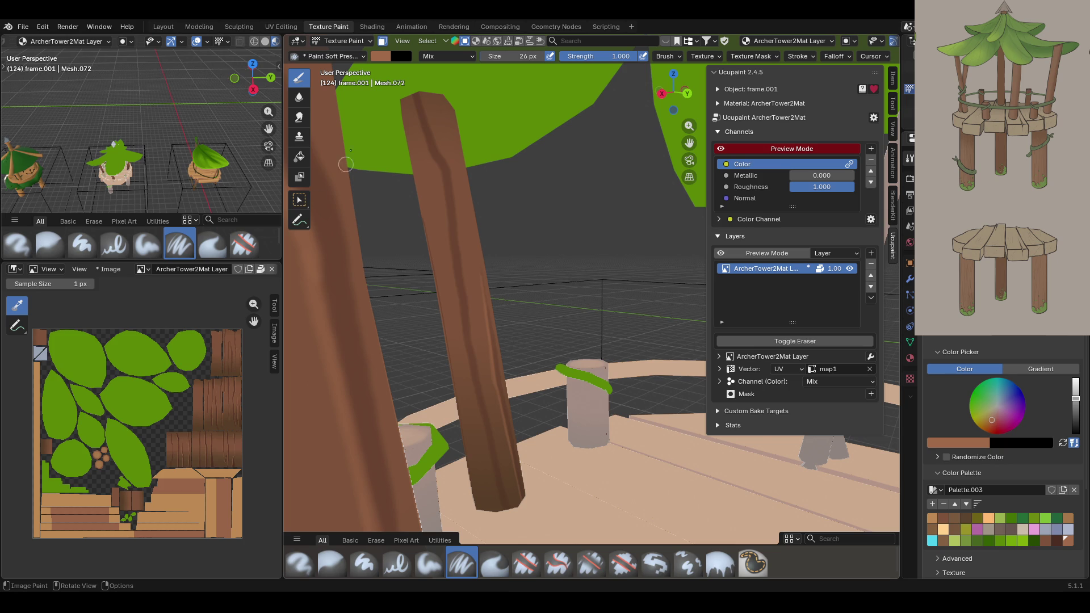
mouse_move(410, 92)
left_mouse_down()
mouse_move(438, 188)
mouse_move(450, 170)
mouse_move(451, 278)
mouse_move(500, 497)
left_mouse_up()
mouse_move(622, 326)
middle_mouse_down()
mouse_move(545, 324)
mouse_move(732, 332)
middle_mouse_up()
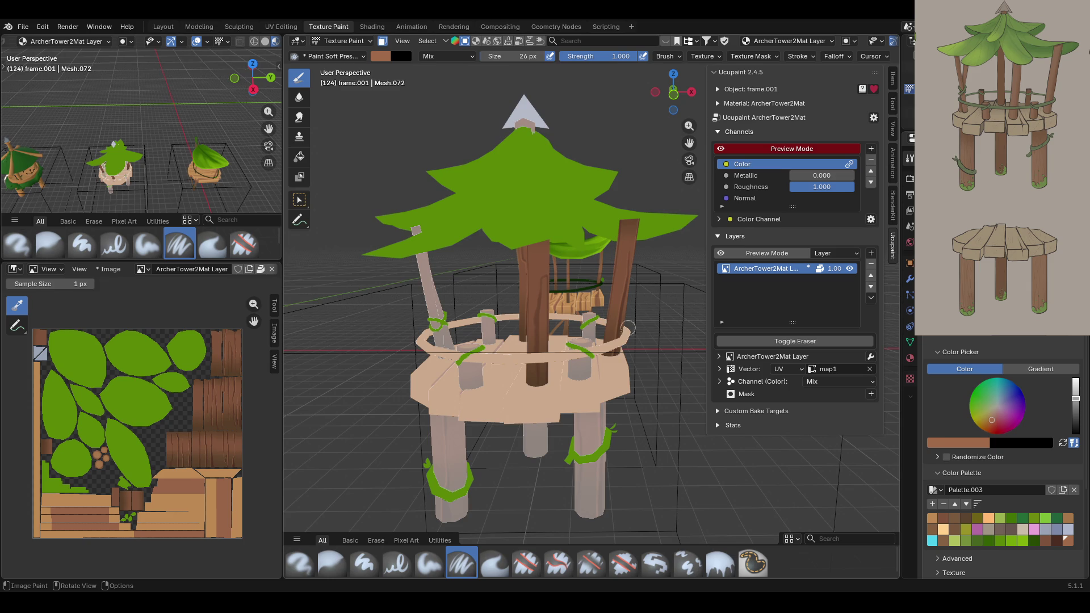
- Paint two dark bark strokes down the central trunk, then switch to Select Box
mouse_move(690, 126)
left_mouse_down()
mouse_move(689, 79)
mouse_move(690, 142)
left_mouse_up()
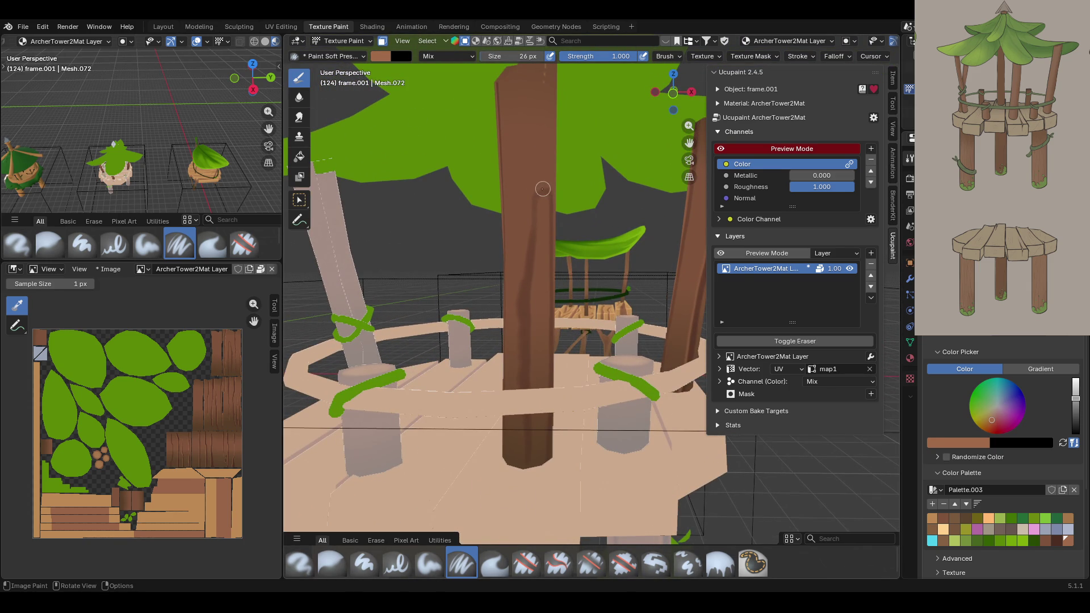
left_click_drag(534, 192, 520, 512)
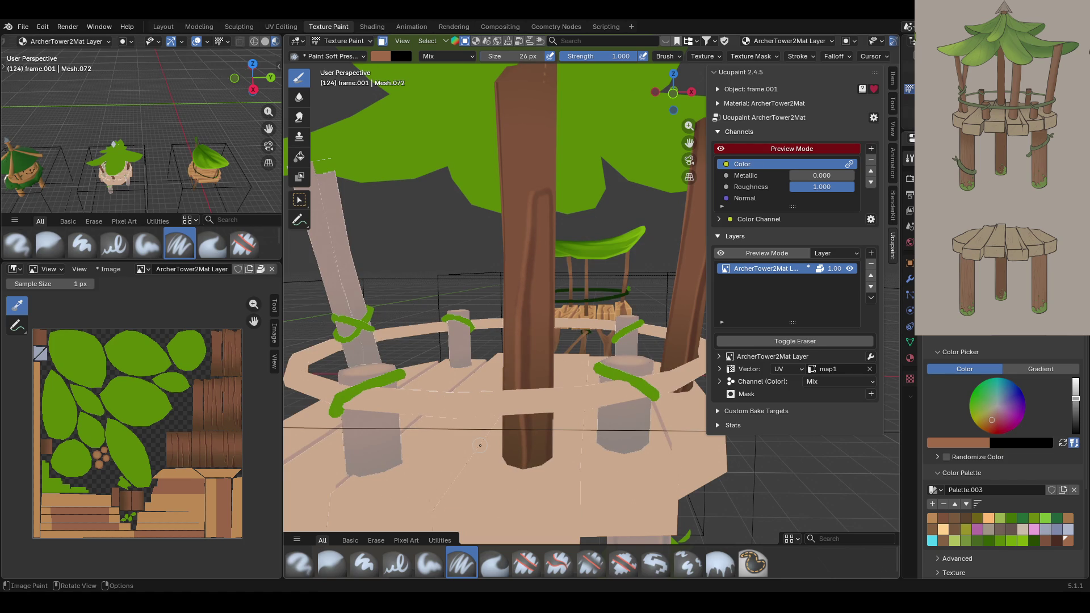
mouse_move(584, 402)
middle_mouse_down()
mouse_move(548, 352)
mouse_move(539, 384)
middle_mouse_up()
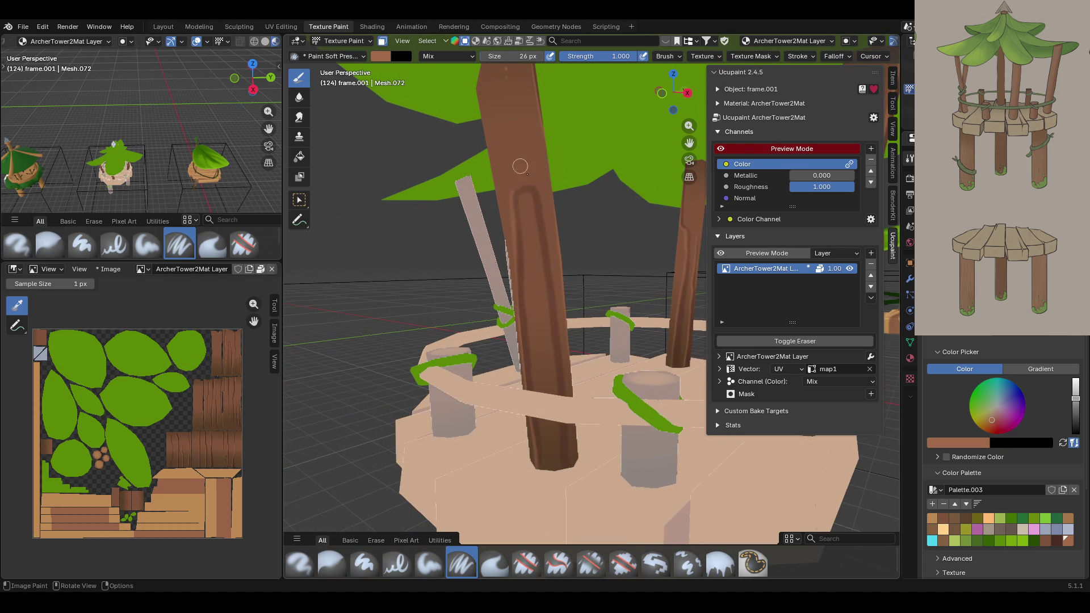
mouse_move(532, 205)
left_mouse_down()
mouse_move(524, 196)
mouse_move(561, 457)
left_mouse_up()
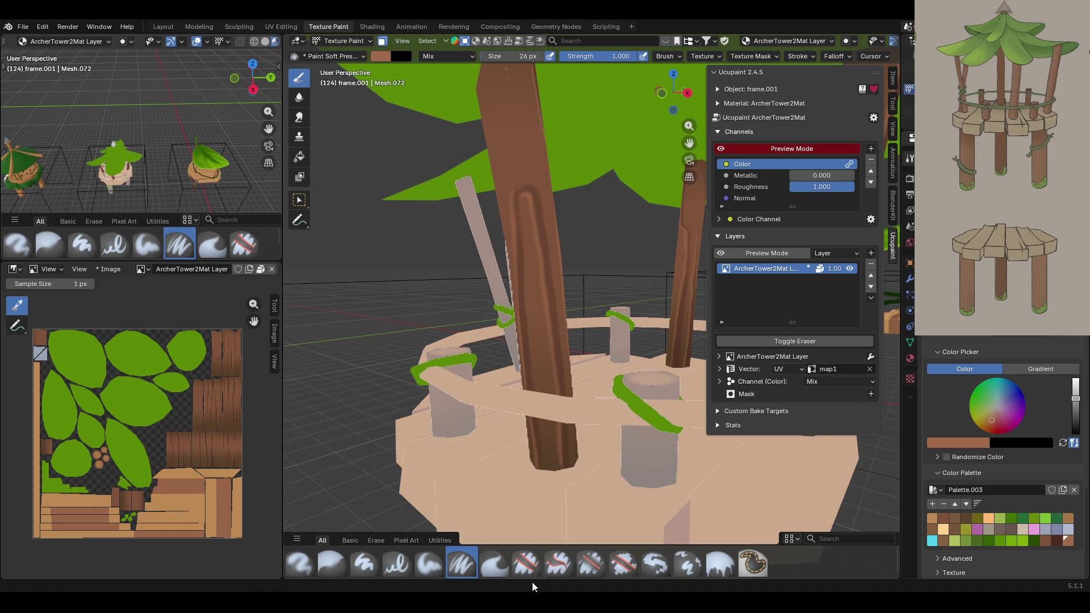
mouse_move(511, 398)
middle_mouse_down()
mouse_move(416, 398)
mouse_move(809, 342)
middle_mouse_up()
scroll(597, 284, "down", 6)
middle_click_drag(596, 237, 494, 243)
key("w")
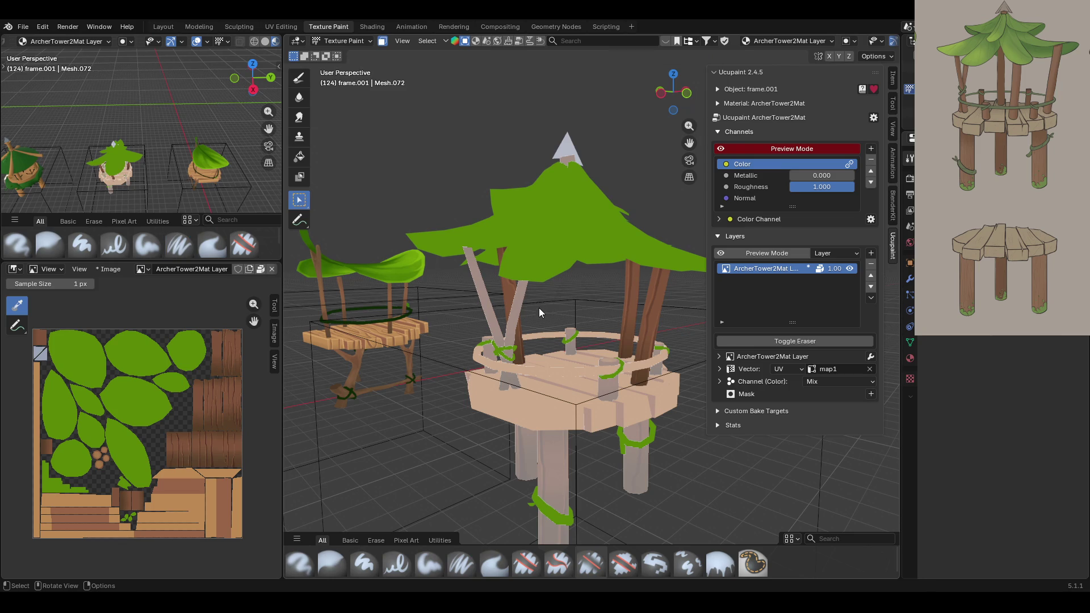
- Reactivate the Draw brush and orbit to a low, close view of the diagonal pole
mouse_move(482, 295)
middle_mouse_down()
mouse_move(543, 284)
mouse_move(596, 305)
mouse_move(568, 301)
middle_mouse_up()
left_click(300, 77)
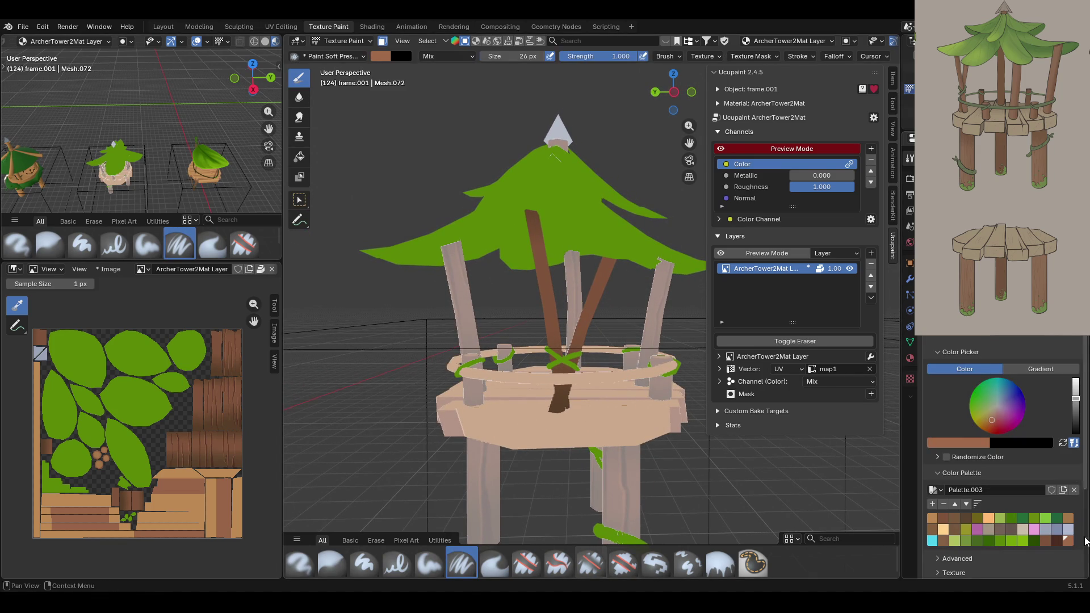
left_click(300, 200)
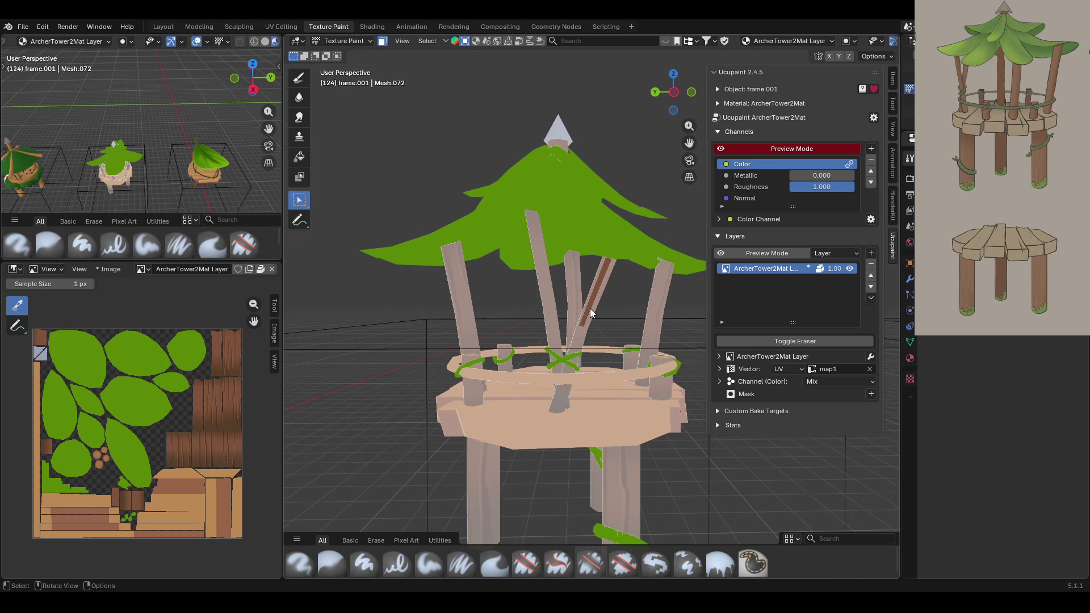
left_click(299, 78)
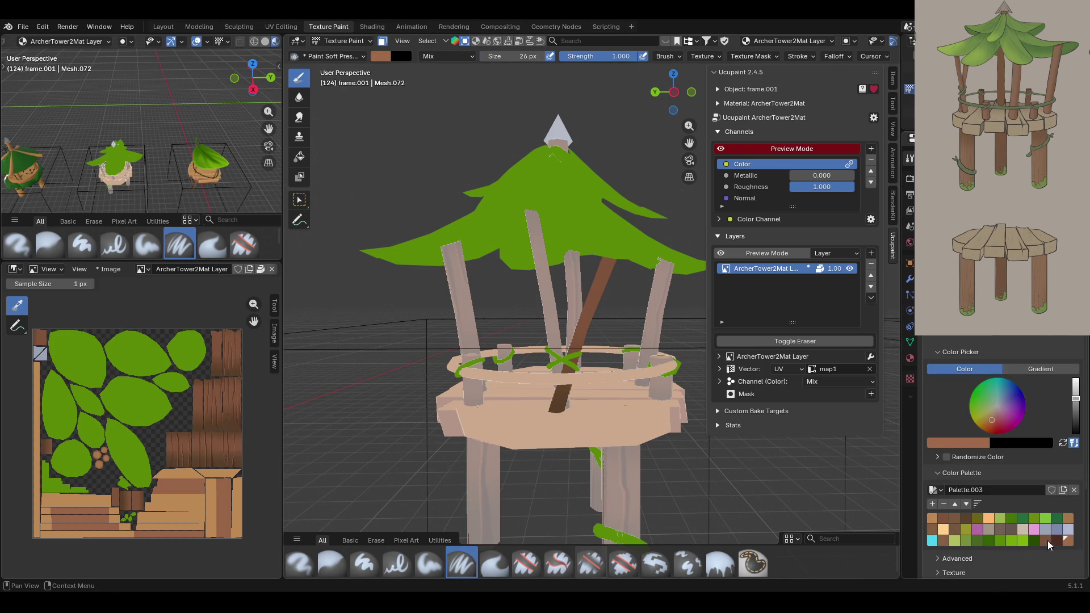
middle_click_drag(701, 398, 583, 358)
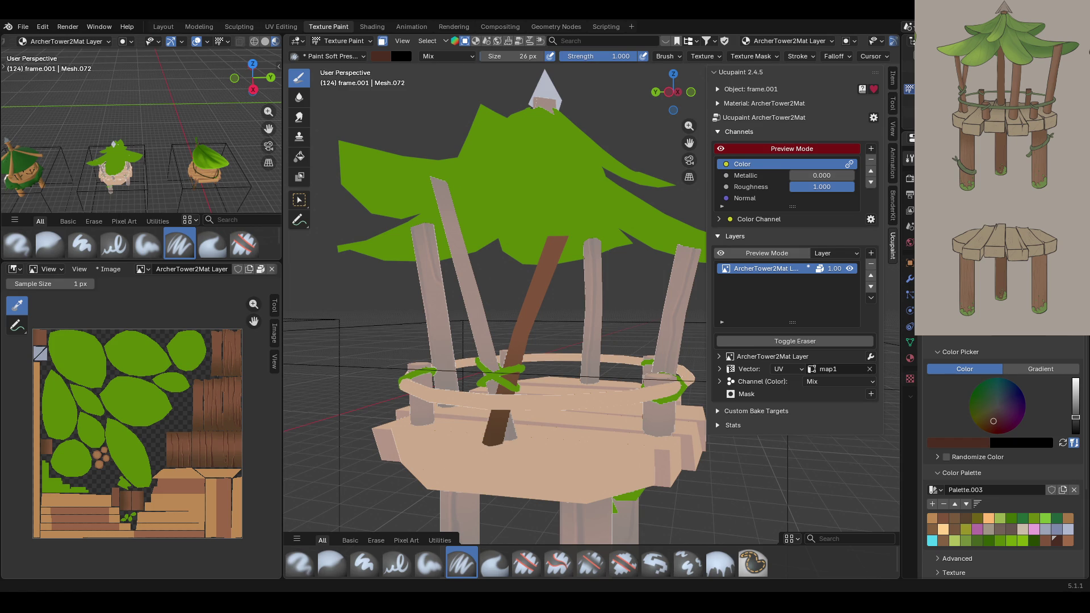
middle_click_drag(550, 324, 565, 326)
- Paint dark brown bark strokes up the diagonal pole and down the neighbouring trunk post
left_click_drag(514, 462, 591, 255)
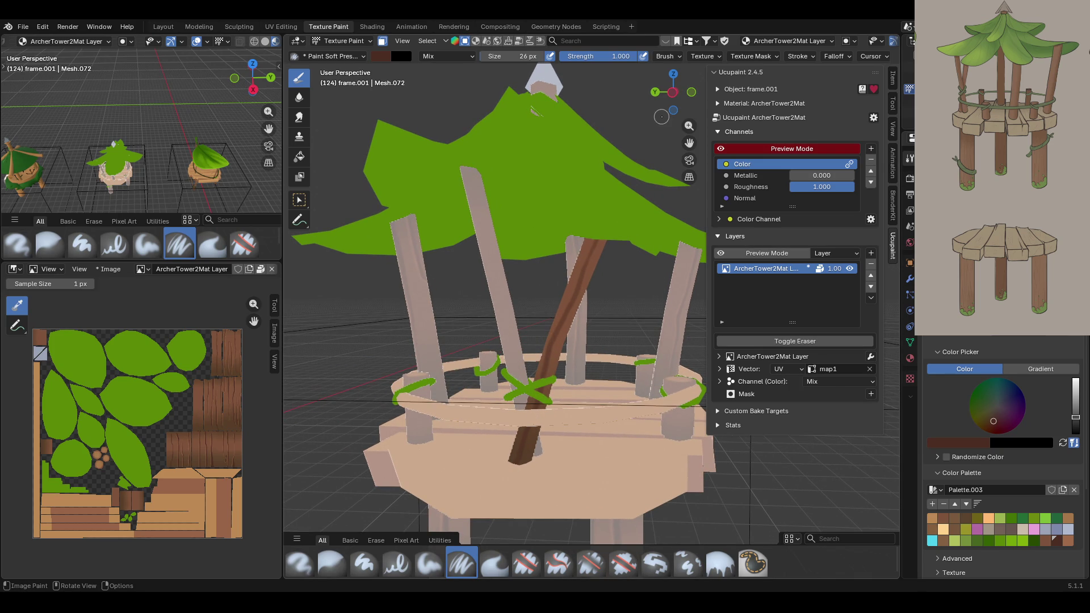
mouse_move(540, 332)
middle_mouse_down()
mouse_move(697, 344)
mouse_move(595, 324)
mouse_move(333, 321)
mouse_move(782, 332)
middle_mouse_up()
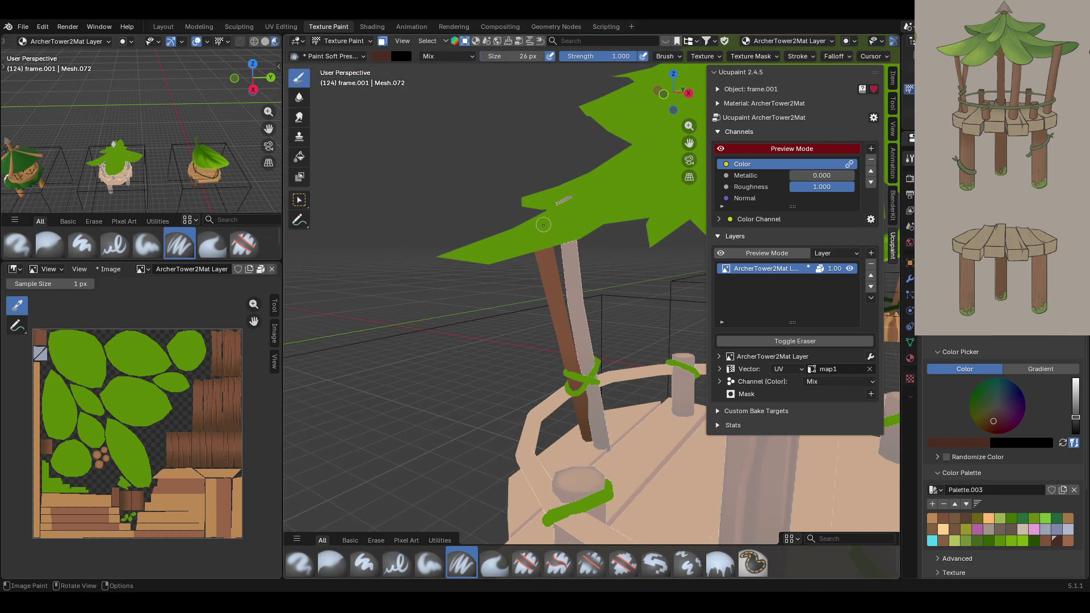
left_click_drag(541, 239, 548, 264)
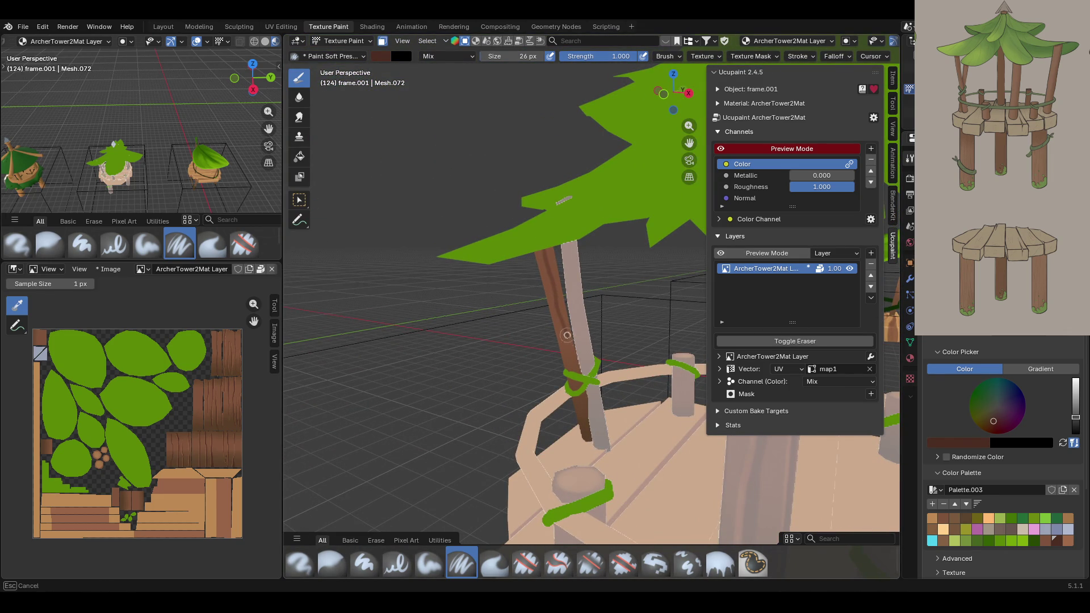
left_click_drag(585, 402, 596, 480)
mouse_move(555, 353)
middle_mouse_down()
mouse_move(367, 331)
mouse_move(359, 347)
middle_mouse_up()
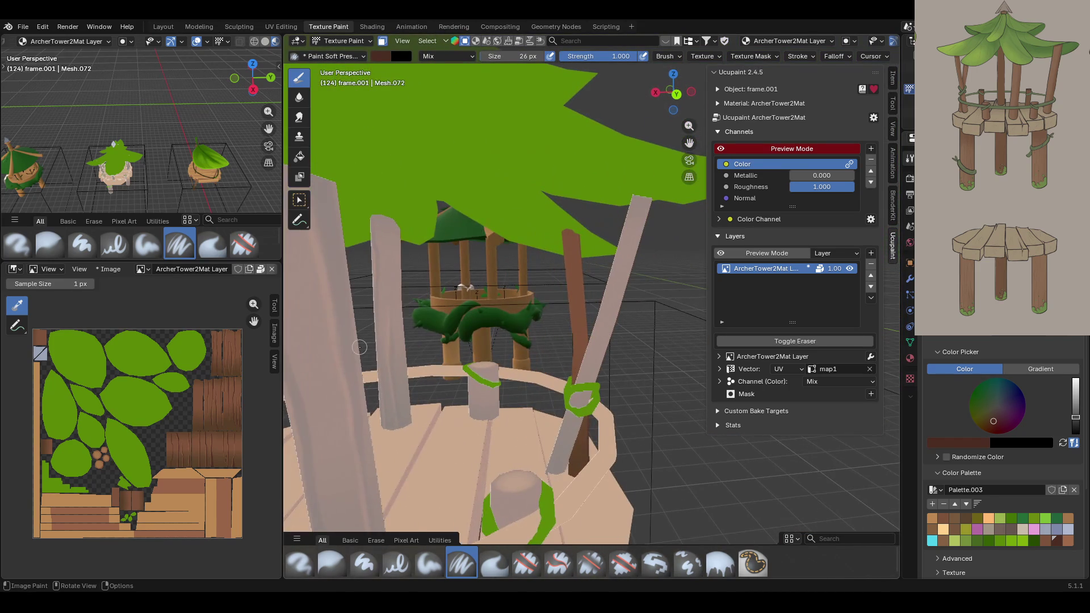
left_click_drag(566, 229, 576, 320)
middle_click_drag(485, 339, 1088, 481)
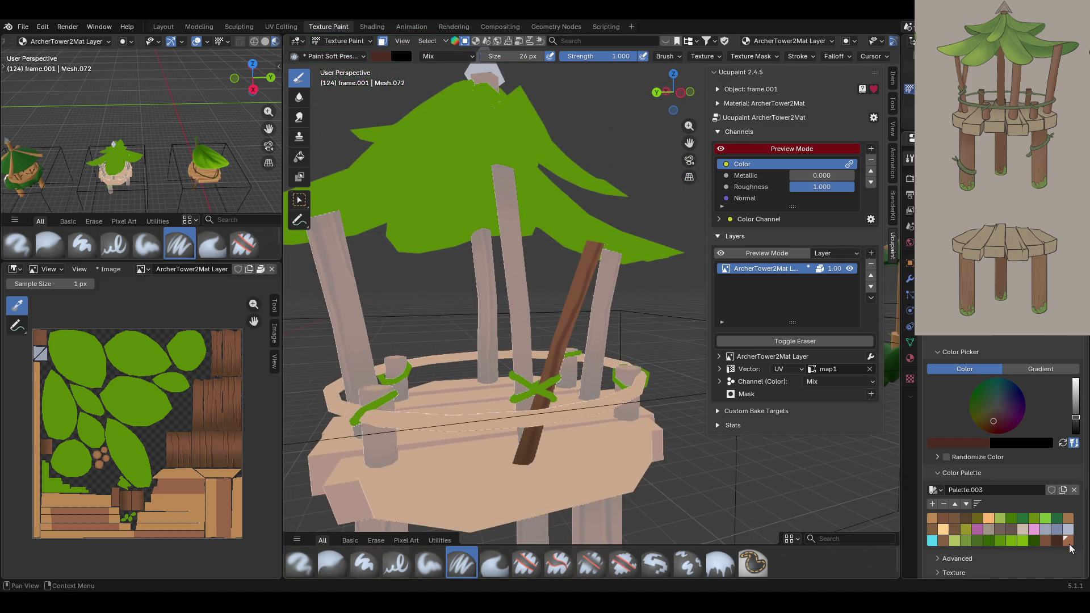
- Pick the light brown swatch and paint highlight streaks along the diagonal brown post
left_click(1068, 541)
scroll(568, 255, "up", 4)
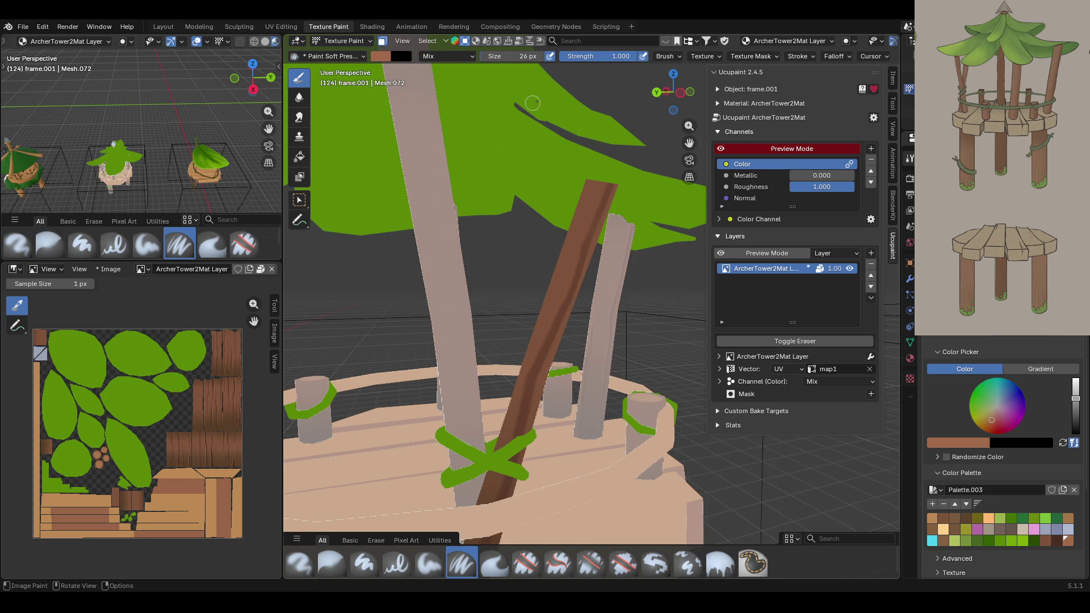
left_click_drag(519, 409, 611, 170)
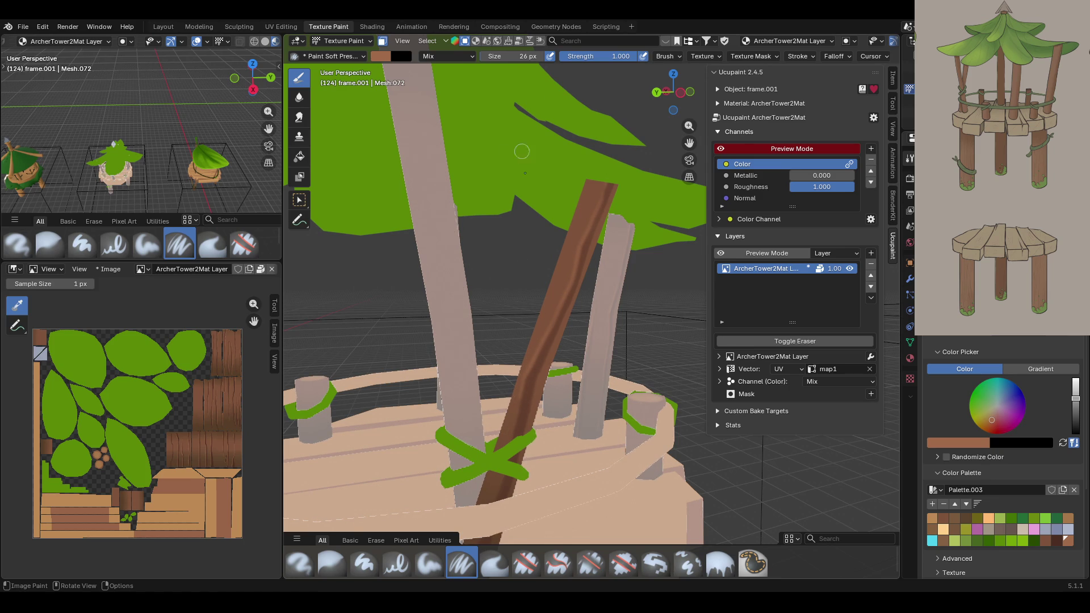
left_click_drag(689, 144, 703, 37)
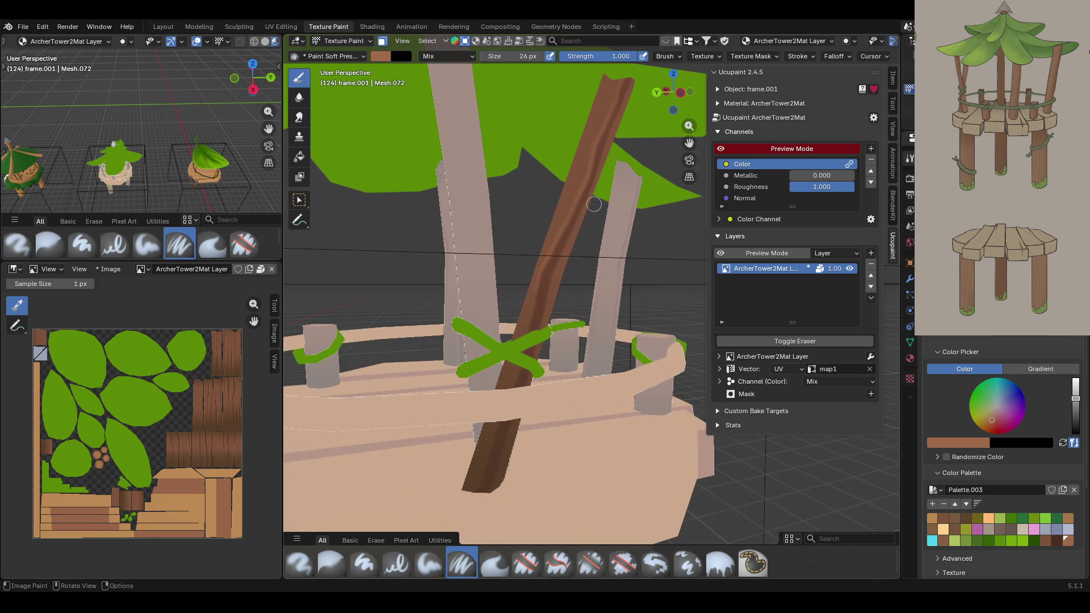
left_click_drag(481, 483, 538, 279)
mouse_move(555, 228)
middle_mouse_down()
mouse_move(470, 236)
mouse_move(369, 222)
mouse_move(426, 215)
middle_mouse_up()
left_click_drag(432, 102, 509, 300)
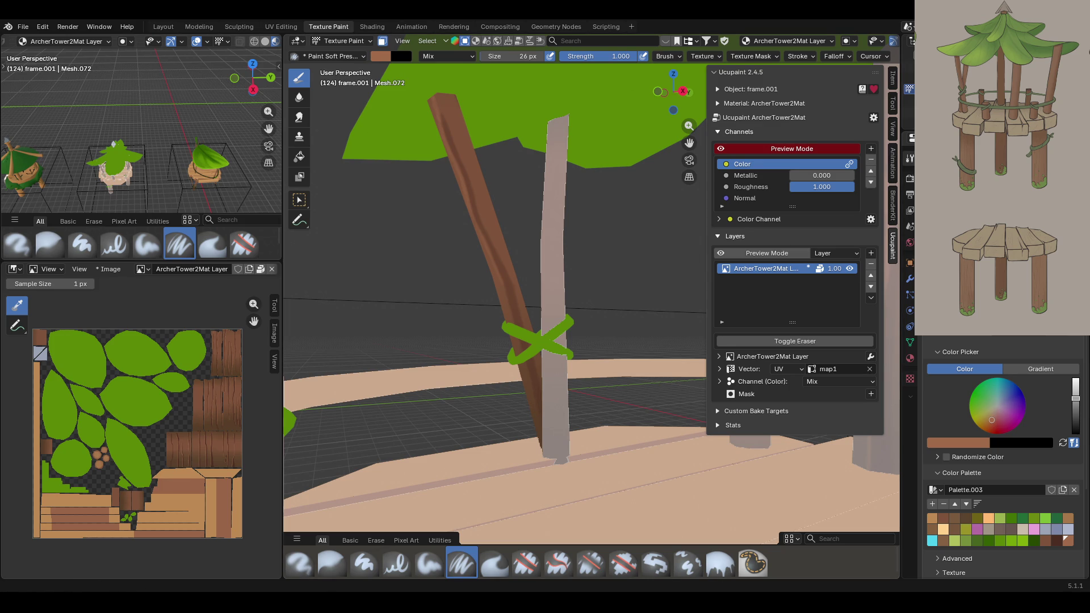
middle_click_drag(488, 318, 516, 309)
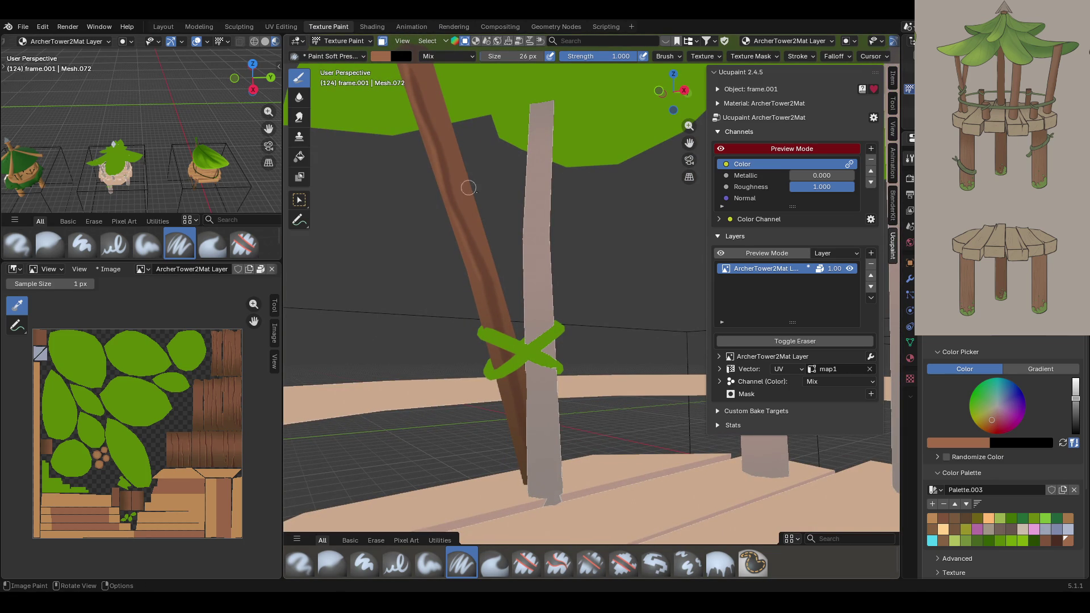
- Paint more brown bark strokes down the vine-wrapped posts, orbiting between strokes
middle_click_drag(480, 277, 482, 283)
left_click_drag(481, 282, 531, 488)
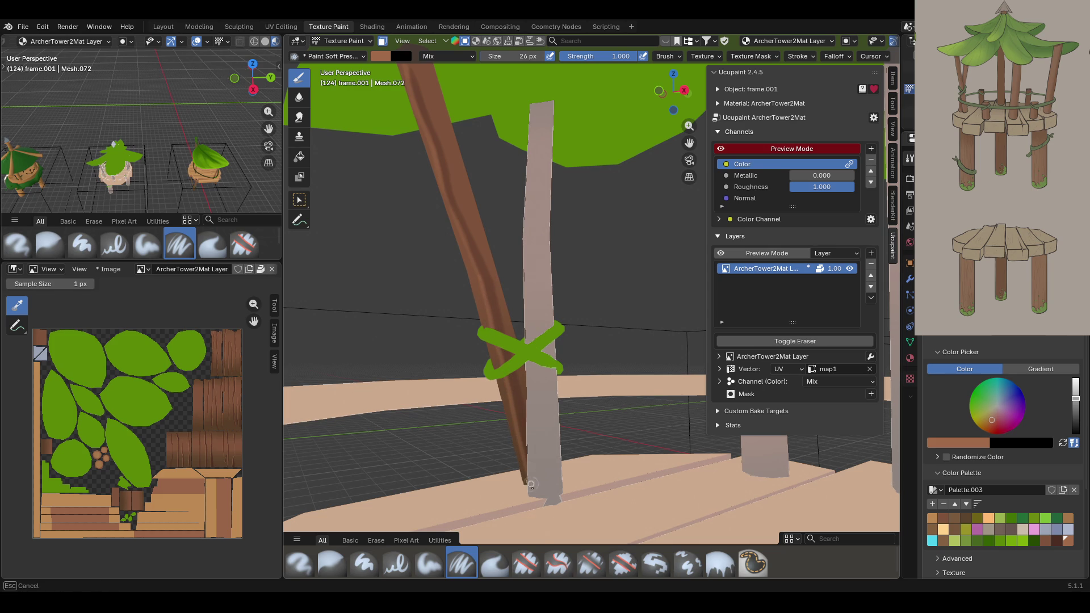
mouse_move(568, 341)
middle_mouse_down()
mouse_move(597, 253)
mouse_move(676, 165)
mouse_move(608, 176)
mouse_move(525, 207)
mouse_move(534, 211)
middle_mouse_up()
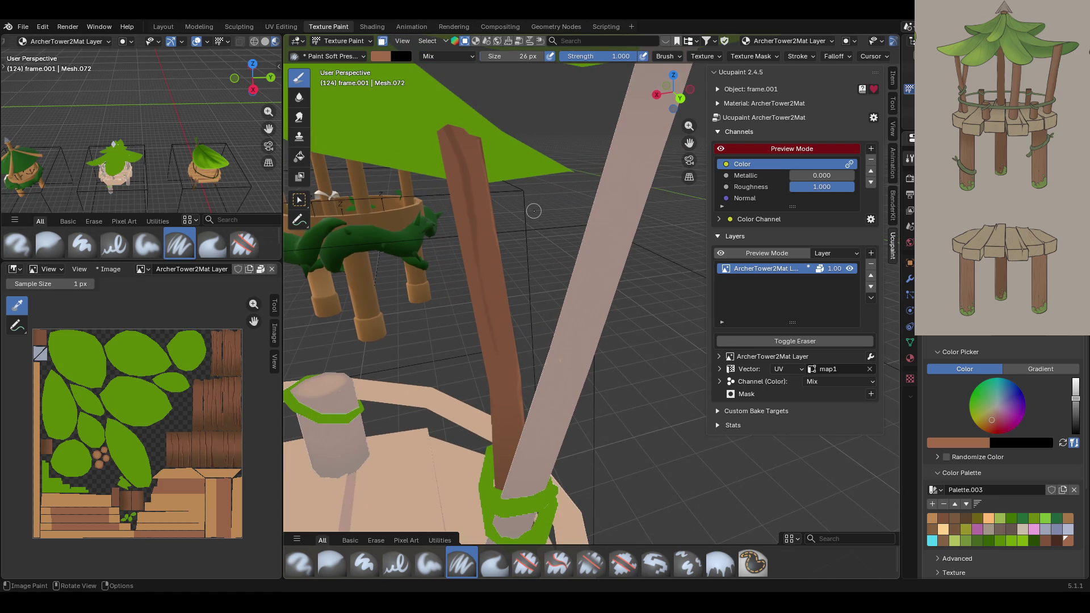
left_click_drag(445, 133, 491, 352)
mouse_move(568, 363)
middle_mouse_down()
mouse_move(580, 389)
mouse_move(344, 390)
mouse_move(409, 345)
middle_mouse_up()
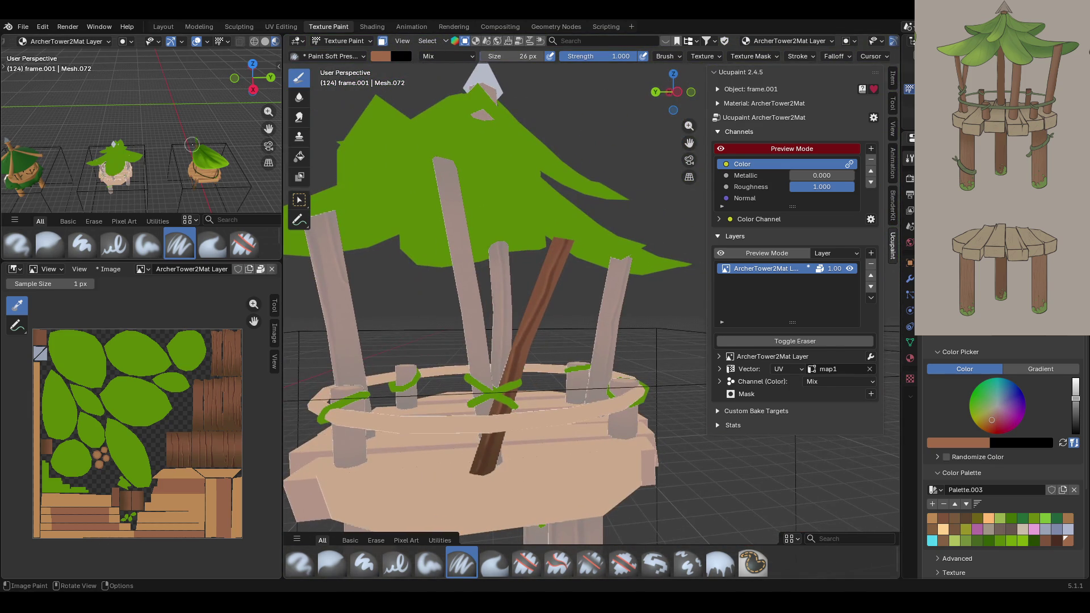
left_click(299, 202)
- Undo the last action, return to the Draw brush and pick the darker brown swatch
key("ctrl+z")
key("ctrl+z")
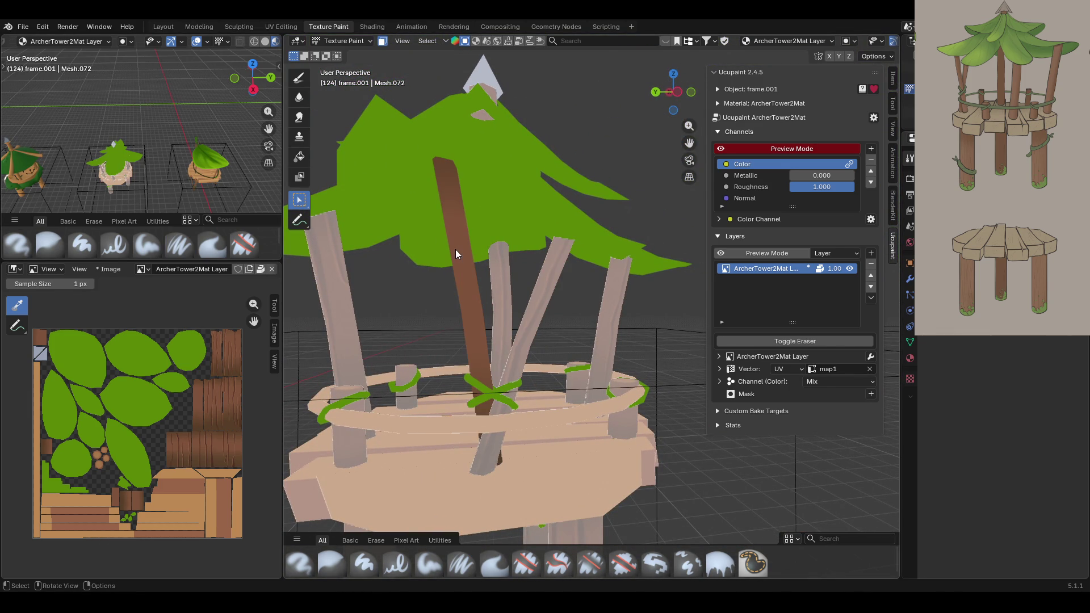
left_click(299, 78)
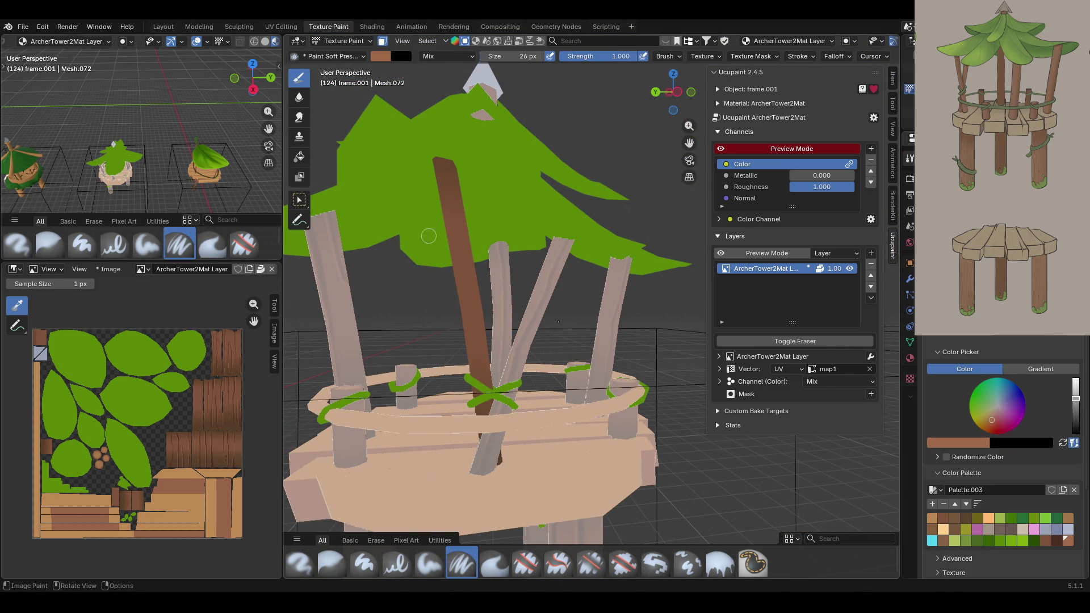
left_click(1057, 540)
middle_click_drag(449, 261, 432, 253)
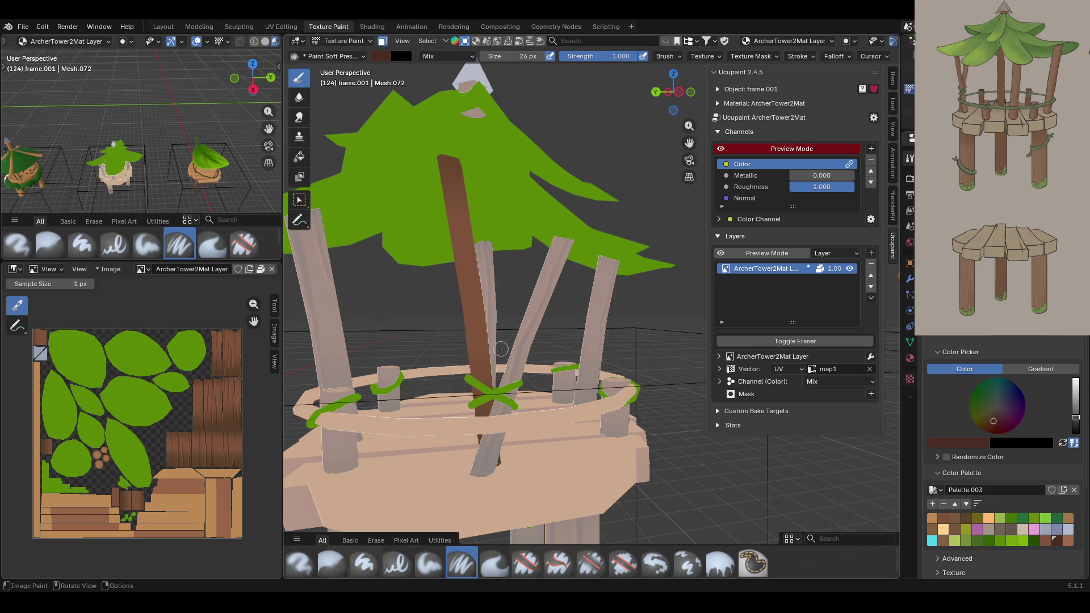
- Streak the central trunk dark brown from the roof down to the platform
middle_click_drag(501, 349, 527, 332)
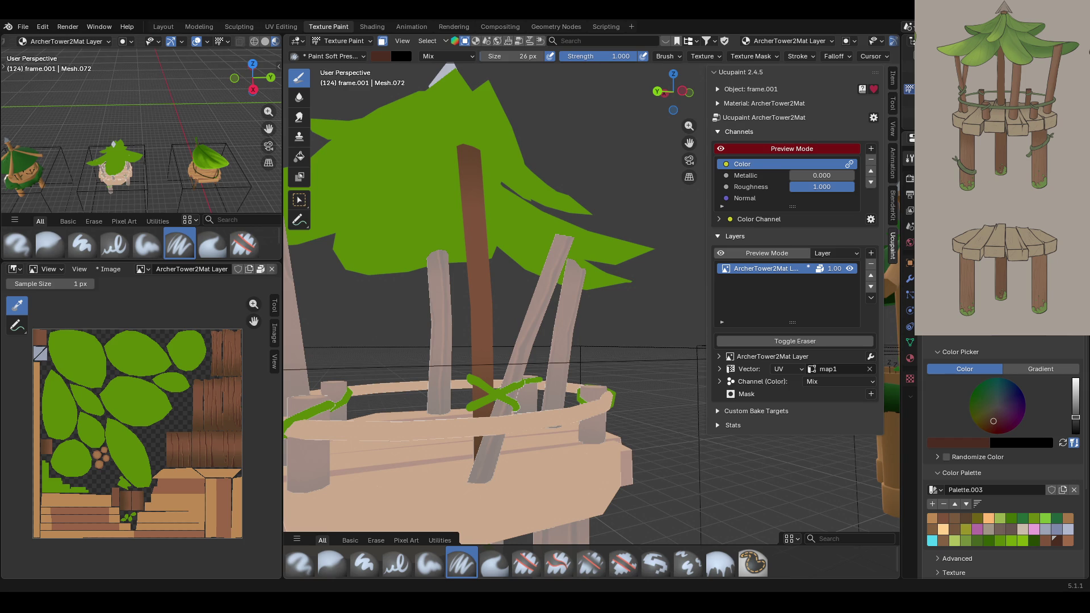
middle_click_drag(497, 250, 503, 267)
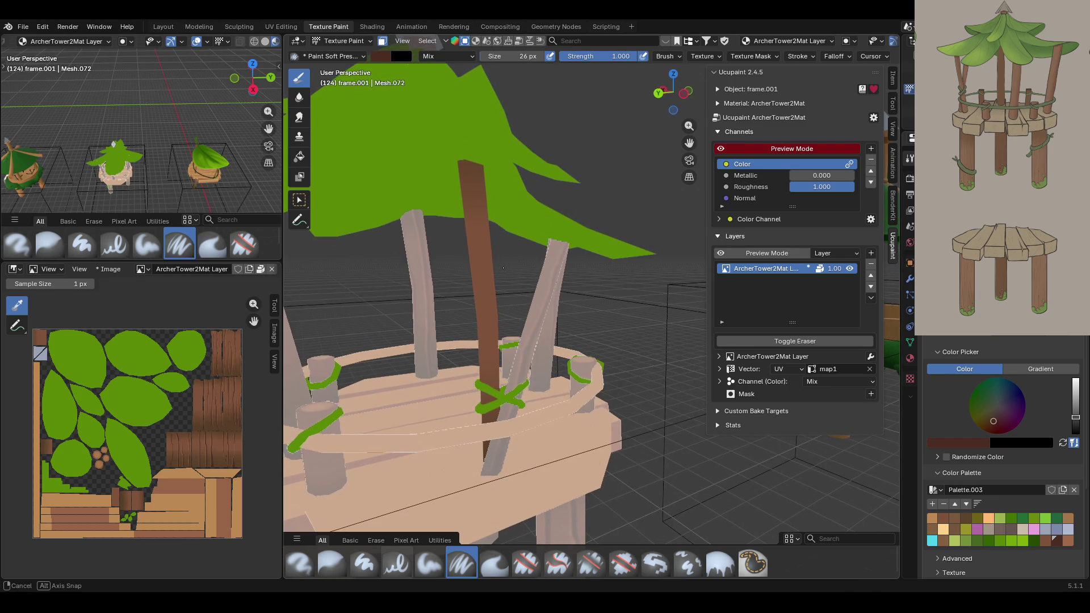
middle_click_drag(458, 149, 514, 144)
left_click_drag(523, 149, 504, 427)
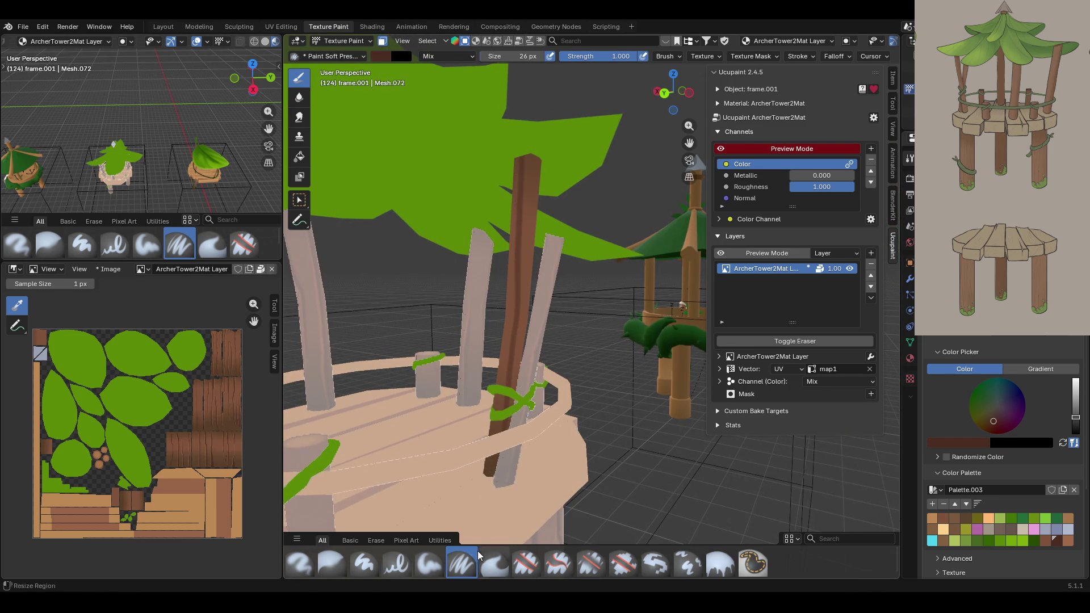
middle_click_drag(503, 414, 475, 319)
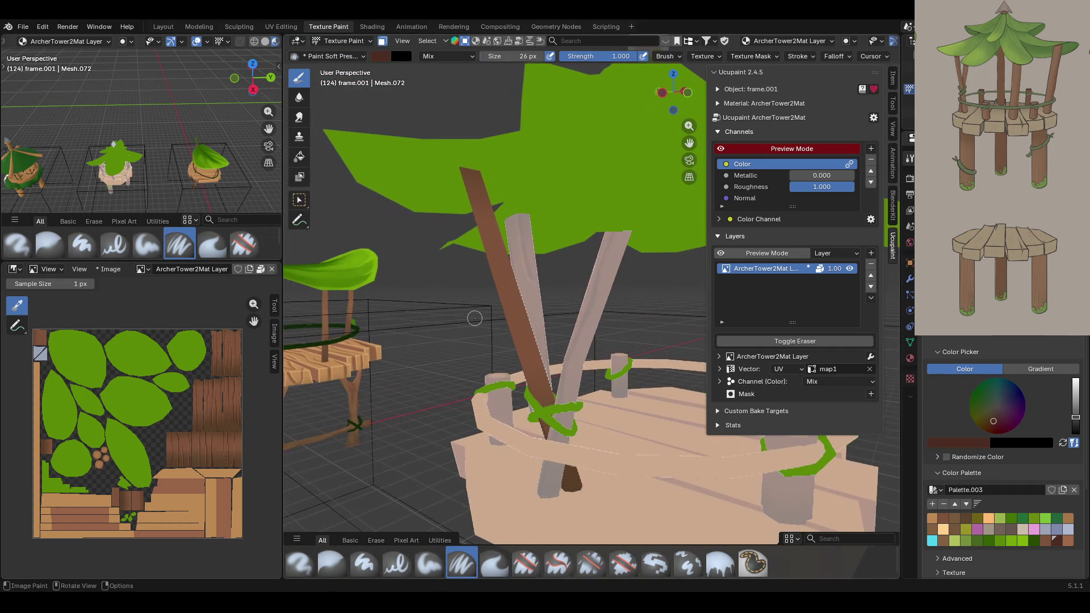
left_click_drag(467, 157, 571, 474)
mouse_move(582, 538)
middle_mouse_down()
mouse_move(327, 437)
mouse_move(407, 442)
middle_mouse_up()
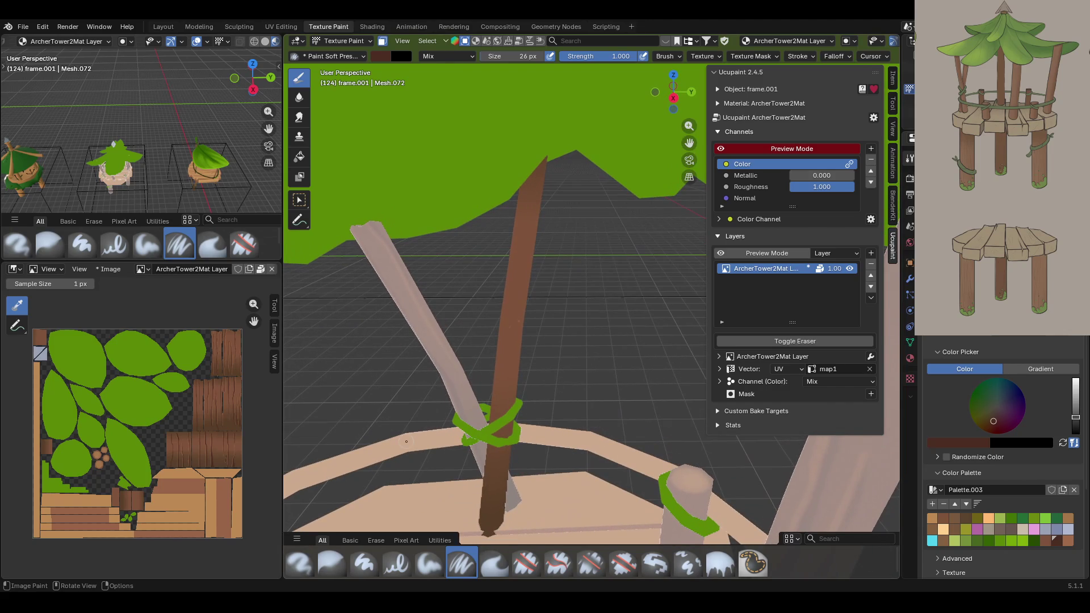
left_click_drag(525, 230, 492, 534)
mouse_move(566, 213)
middle_mouse_down()
mouse_move(647, 192)
mouse_move(852, 313)
middle_mouse_up()
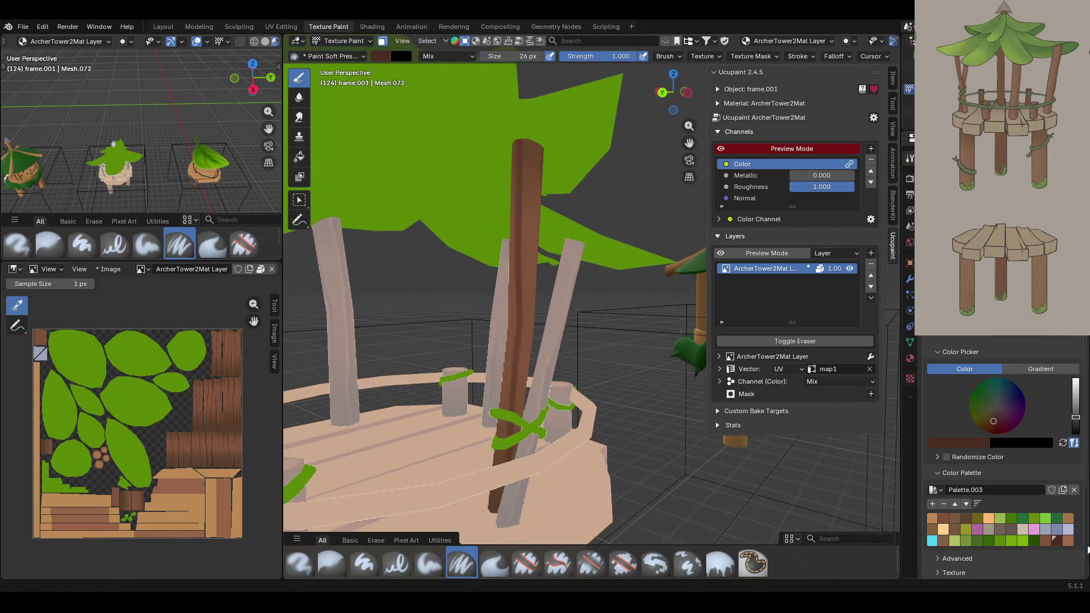
left_click(1067, 540)
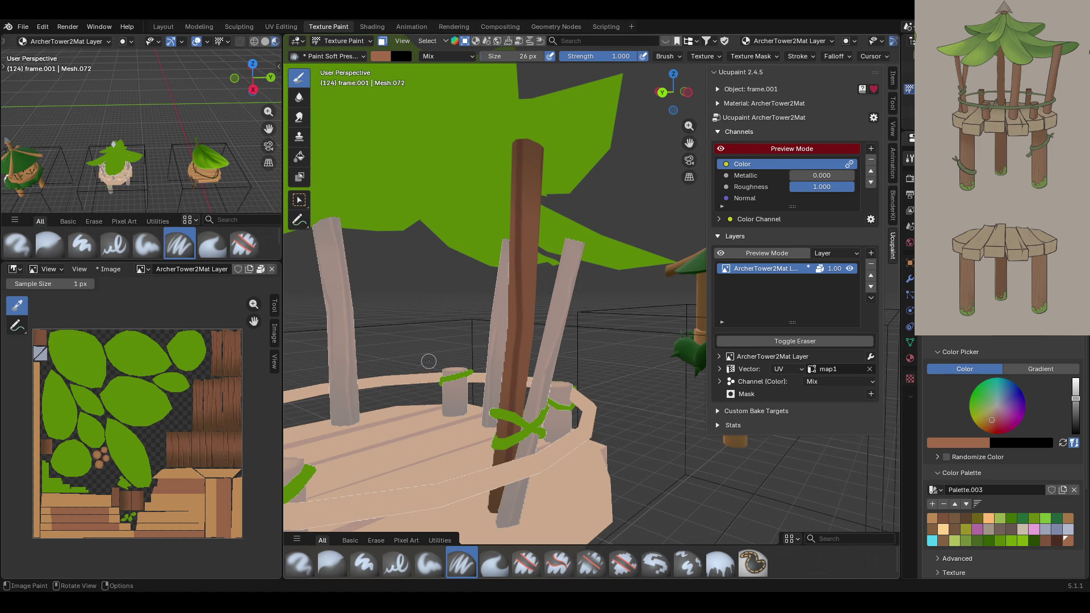
- Paint light brown strokes along the full length of the leaning beam beside the trunk
middle_click_drag(623, 303, 661, 303)
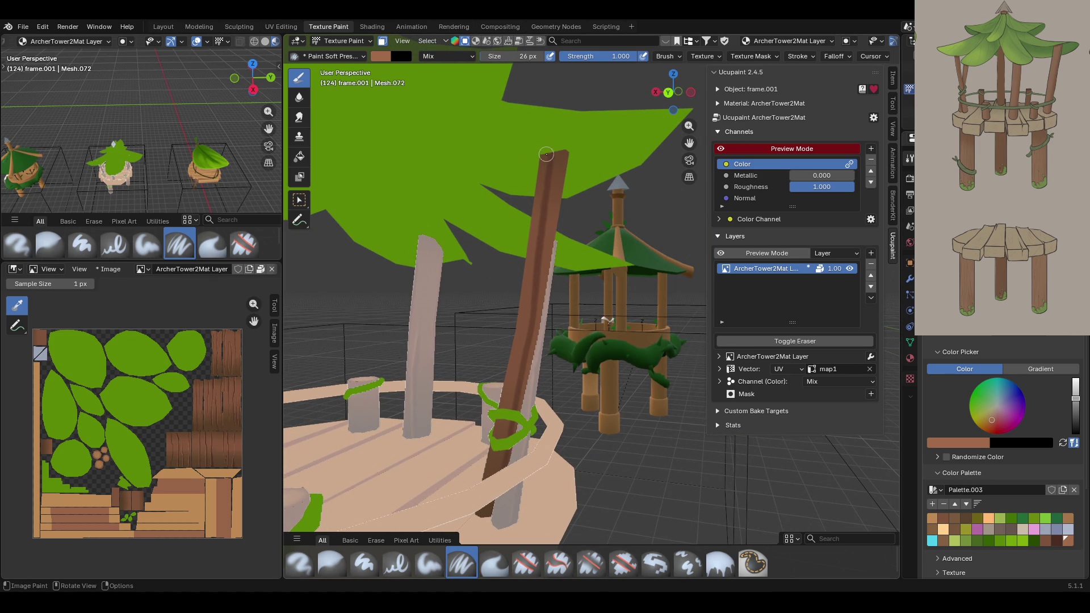
left_click_drag(546, 154, 502, 467)
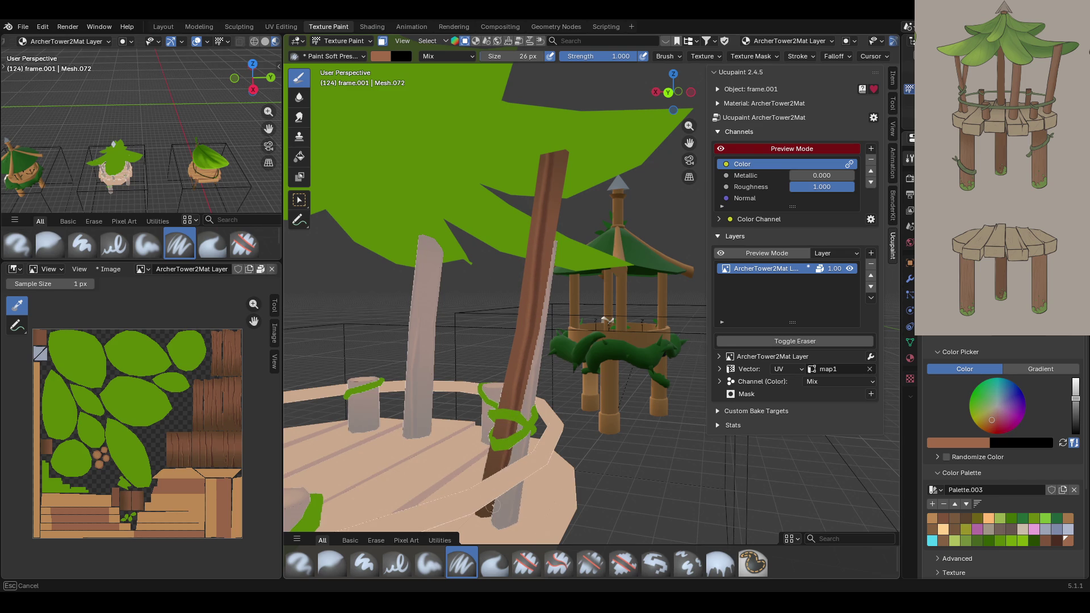
mouse_move(441, 577)
middle_mouse_down()
mouse_move(434, 268)
mouse_move(450, 275)
middle_mouse_up()
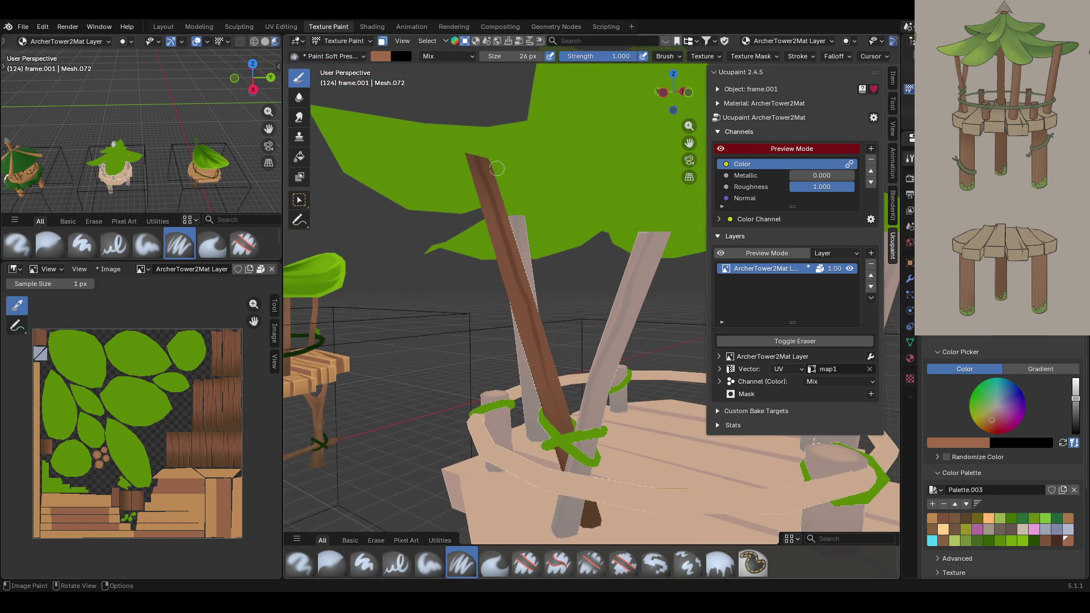
left_click_drag(471, 151, 564, 431)
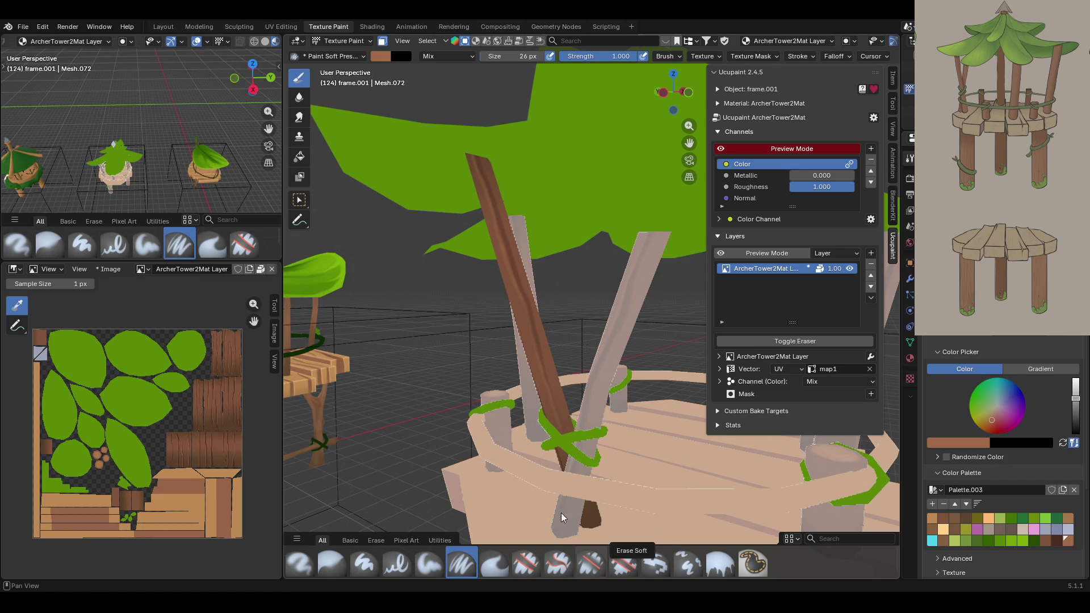
scroll(561, 513, "up", 5)
middle_click_drag(511, 443, 416, 305)
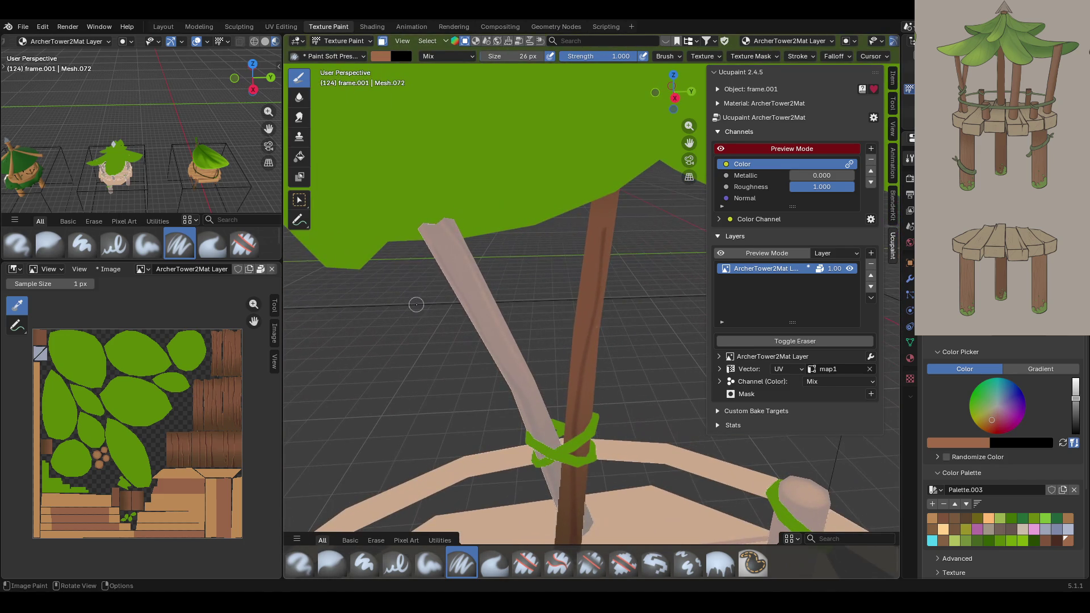
mouse_move(690, 142)
left_mouse_down()
mouse_move(647, 131)
mouse_move(689, 141)
left_mouse_up()
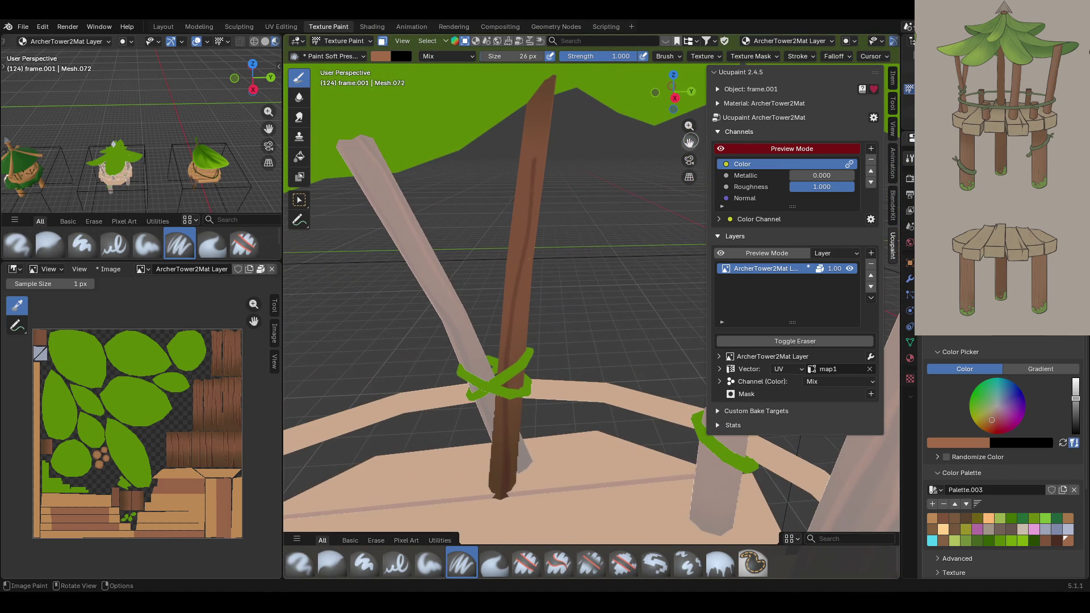
mouse_move(534, 150)
left_mouse_down()
mouse_move(532, 179)
mouse_move(533, 153)
left_mouse_up()
mouse_move(534, 161)
left_mouse_down()
mouse_move(504, 358)
mouse_move(501, 494)
left_mouse_up()
mouse_move(604, 275)
middle_mouse_down()
mouse_move(541, 332)
mouse_move(324, 330)
mouse_move(540, 247)
mouse_move(647, 313)
mouse_move(606, 155)
middle_mouse_up()
- Orbit around the finished archer tower to inspect its bark posts, vines, platform and green roof
scroll(511, 256, "up", 5)
scroll(568, 267, "down", 5)
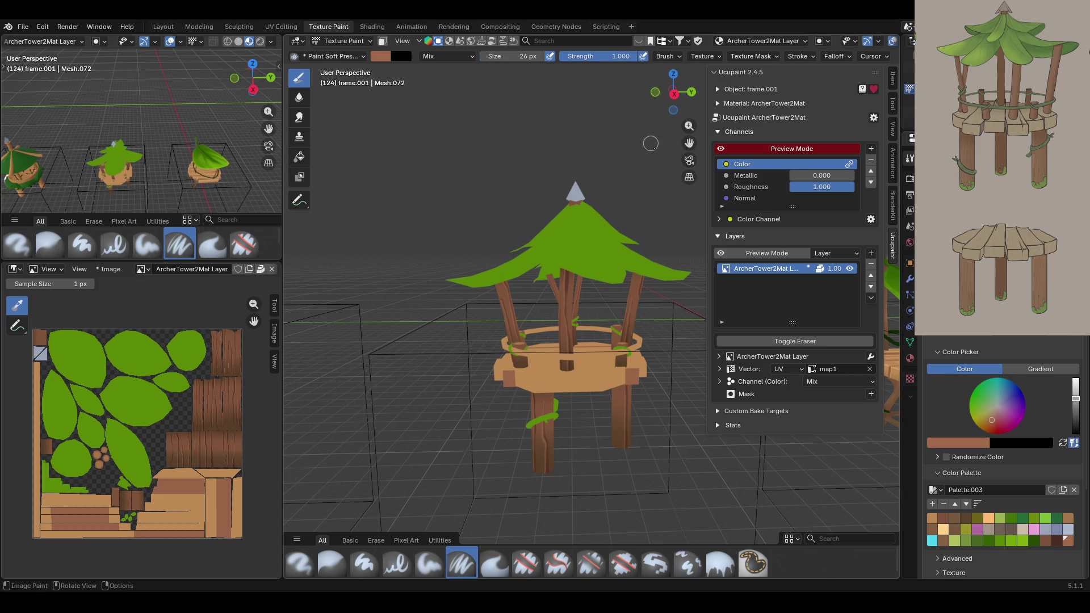
mouse_move(689, 142)
left_mouse_down()
mouse_move(641, 153)
mouse_move(609, 195)
left_mouse_up()
mouse_move(609, 195)
middle_mouse_down()
mouse_move(653, 198)
mouse_move(590, 196)
middle_mouse_up()
mouse_move(335, 192)
middle_mouse_down()
mouse_move(653, 227)
mouse_move(638, 292)
mouse_move(693, 287)
mouse_move(710, 284)
mouse_move(689, 143)
mouse_move(740, 284)
middle_mouse_up()
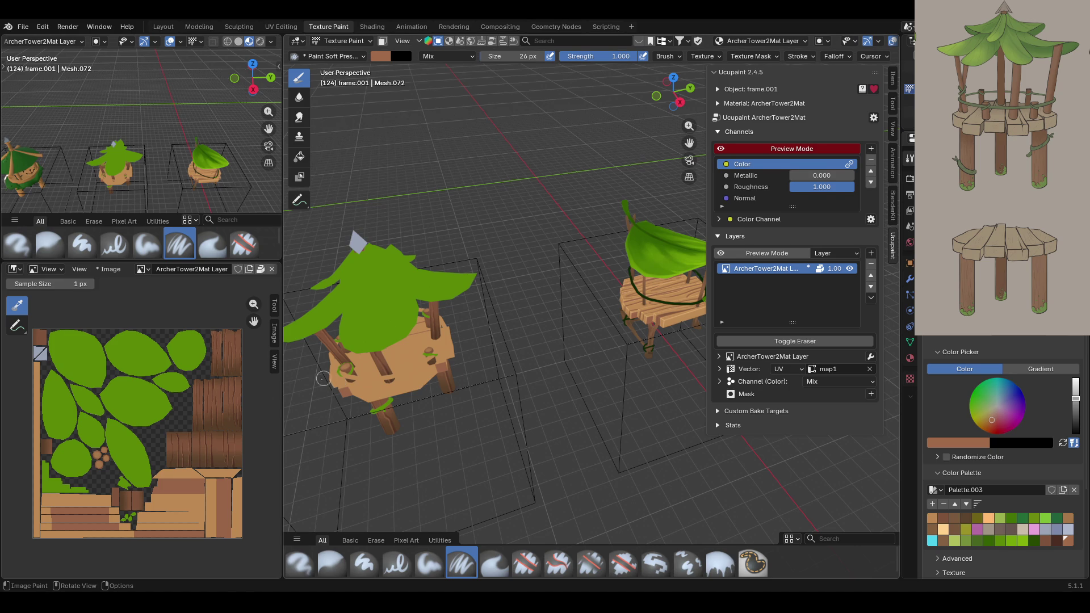
- Save ArcherTower.blend and toggle off Ucupaint's flat channel Preview Mode
mouse_move(505, 394)
middle_mouse_down()
mouse_move(541, 372)
mouse_move(511, 355)
mouse_move(548, 353)
mouse_move(581, 277)
mouse_move(578, 307)
middle_mouse_up()
mouse_move(506, 452)
middle_mouse_down()
mouse_move(627, 387)
mouse_move(635, 396)
mouse_move(536, 419)
mouse_move(658, 143)
middle_mouse_up()
left_click_drag(689, 143, 582, 300)
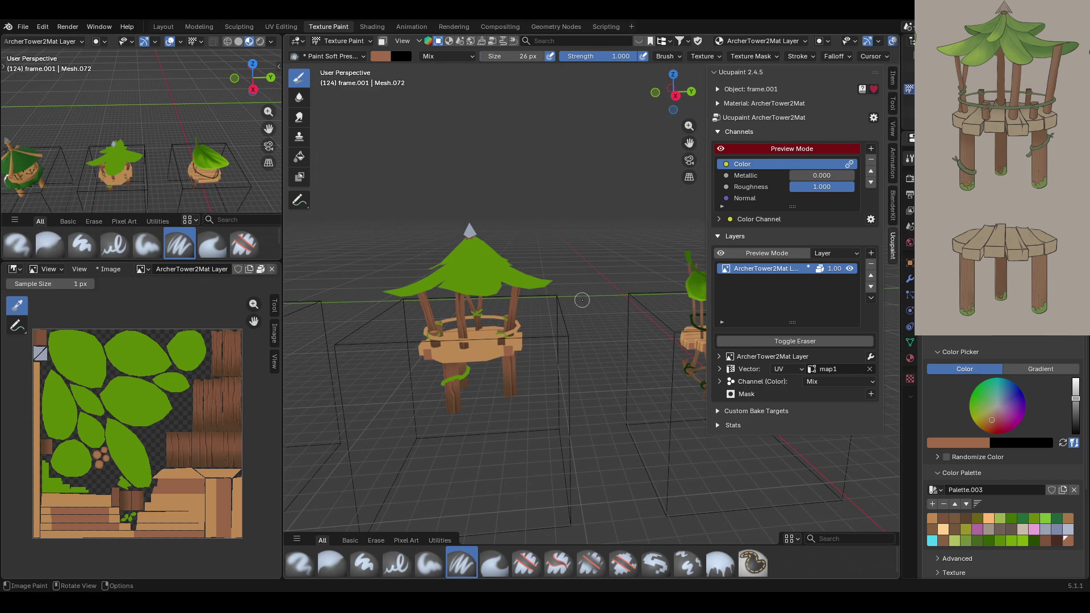
mouse_move(569, 268)
middle_mouse_down()
mouse_move(590, 332)
mouse_move(621, 316)
middle_mouse_up()
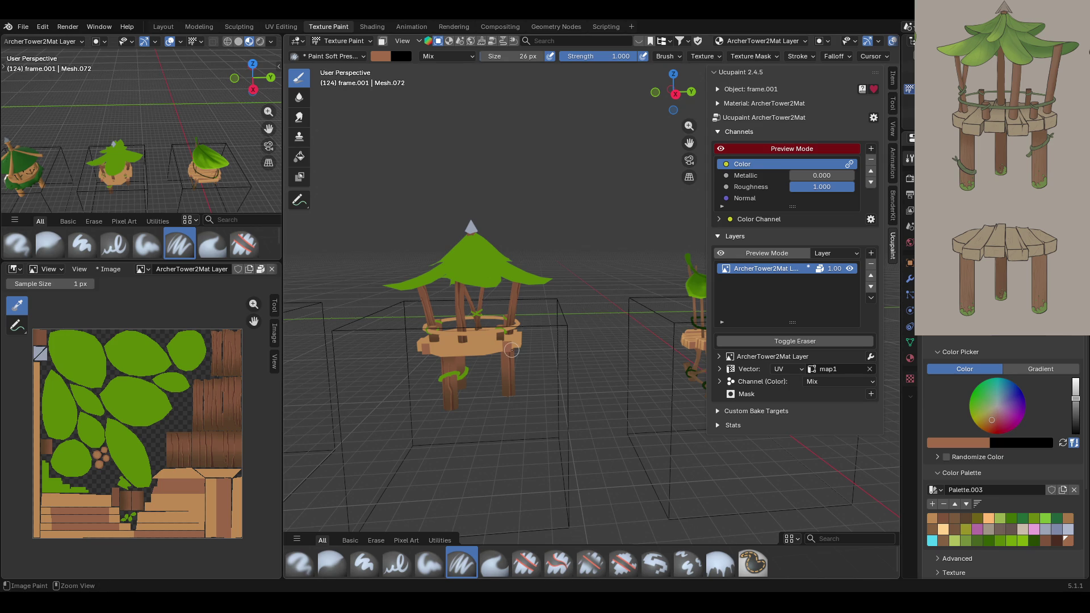
key("ctrl+s")
left_click(719, 150)
left_click(719, 150)
left_click(719, 150)
mouse_move(500, 295)
middle_mouse_down()
mouse_move(619, 301)
mouse_move(579, 291)
mouse_move(523, 300)
mouse_move(536, 271)
middle_mouse_up()
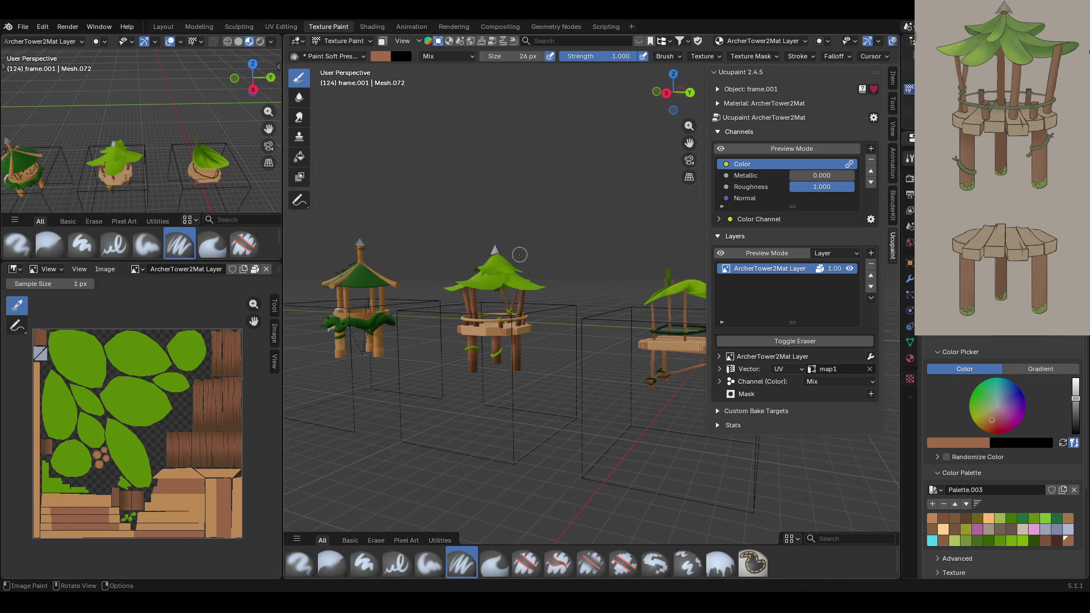
- Open FireTower.blend from Open Recent, discarding the archer tower's unsaved changes
left_click(23, 27)
mouse_move(56, 65)
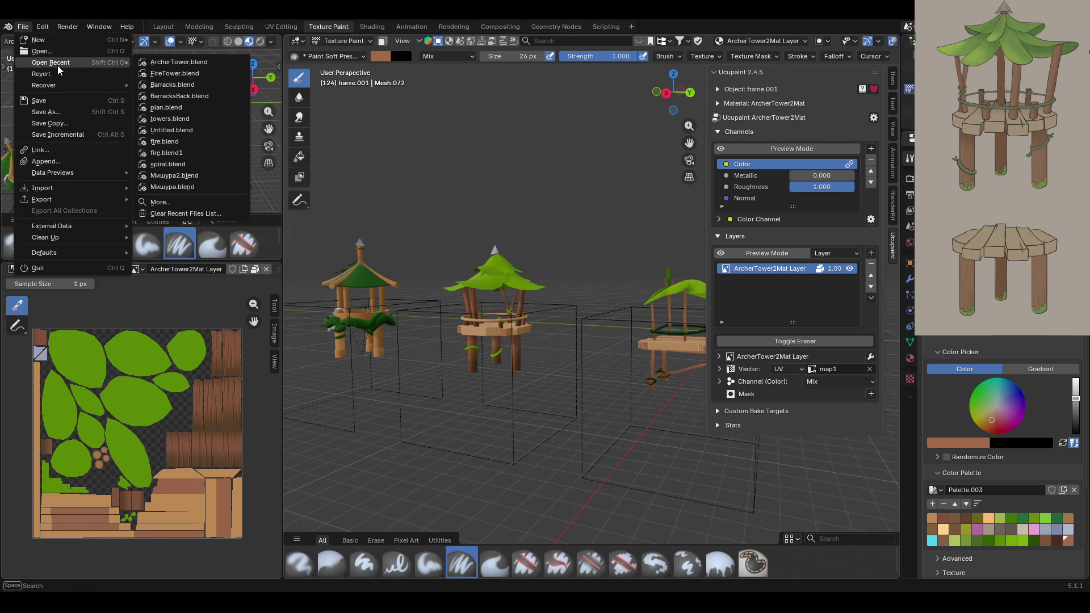
left_click(196, 74)
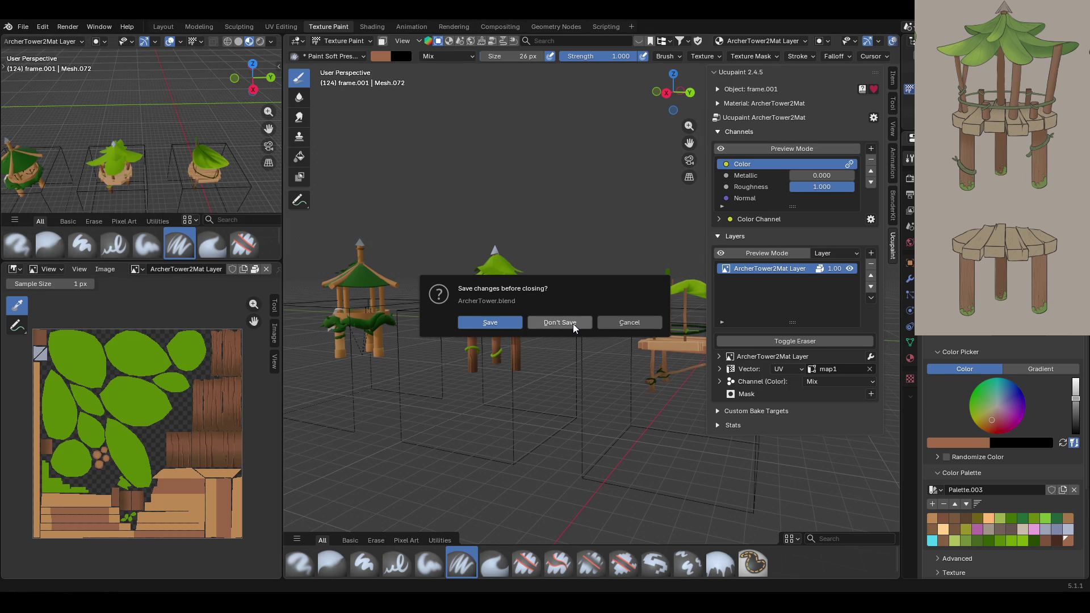
left_click(509, 322)
- Frame the active head_bot_low object and orbit around to look over the frog sculptures
mouse_move(501, 293)
middle_mouse_down()
mouse_move(427, 304)
mouse_move(437, 301)
middle_mouse_up()
key("KP_Decimal")
scroll(643, 372, "down", 5)
mouse_move(671, 398)
middle_mouse_down("ctrl")
mouse_move(658, 376)
mouse_move(408, 382)
mouse_move(710, 398)
middle_mouse_up("ctrl")
scroll(710, 398, "down", 3)
left_click_drag(728, 143, 647, 165)
mouse_move(648, 165)
middle_mouse_down()
mouse_move(513, 255)
mouse_move(696, 409)
middle_mouse_up()
middle_click_drag(789, 485, 881, 562, "shift")
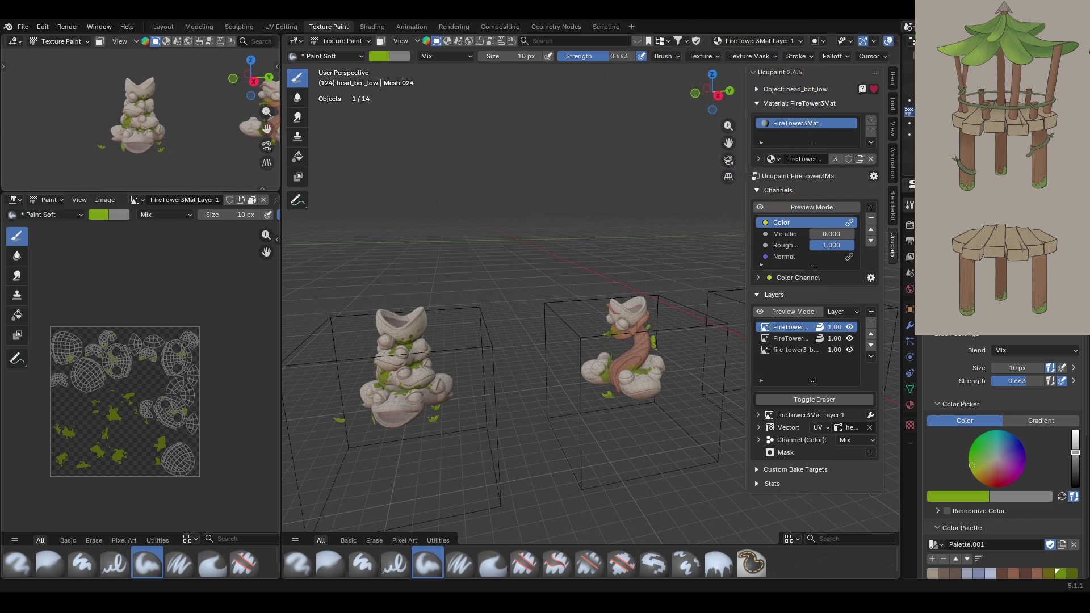
middle_click_drag(636, 182, 715, 138)
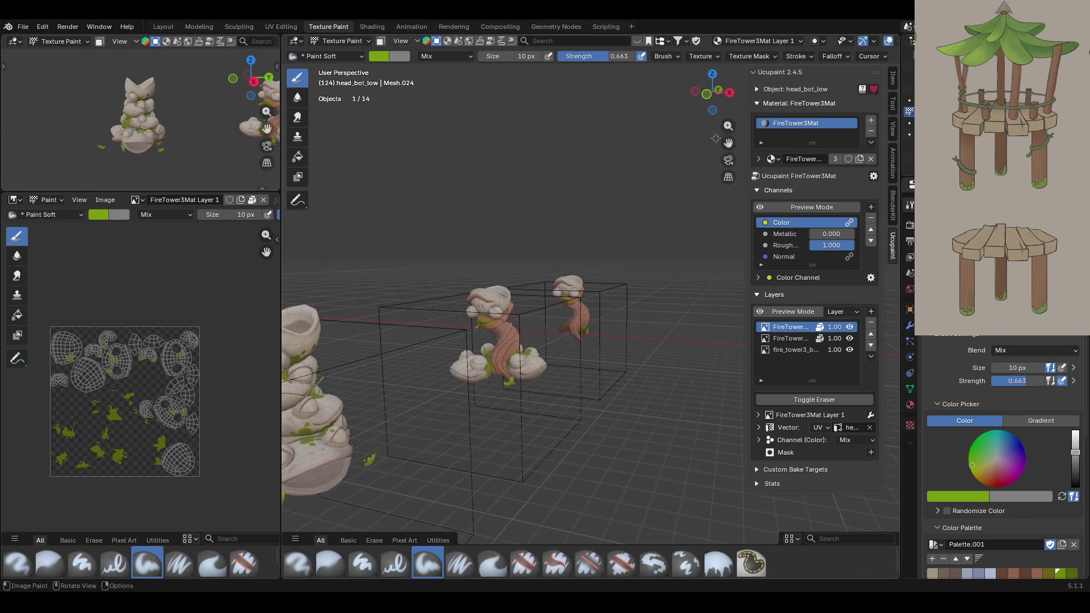
key("KP_Decimal")
mouse_move(545, 340)
middle_mouse_down()
mouse_move(561, 346)
mouse_move(653, 267)
middle_mouse_up()
mouse_move(573, 136)
middle_mouse_down()
mouse_move(562, 157)
mouse_move(568, 363)
middle_mouse_up()
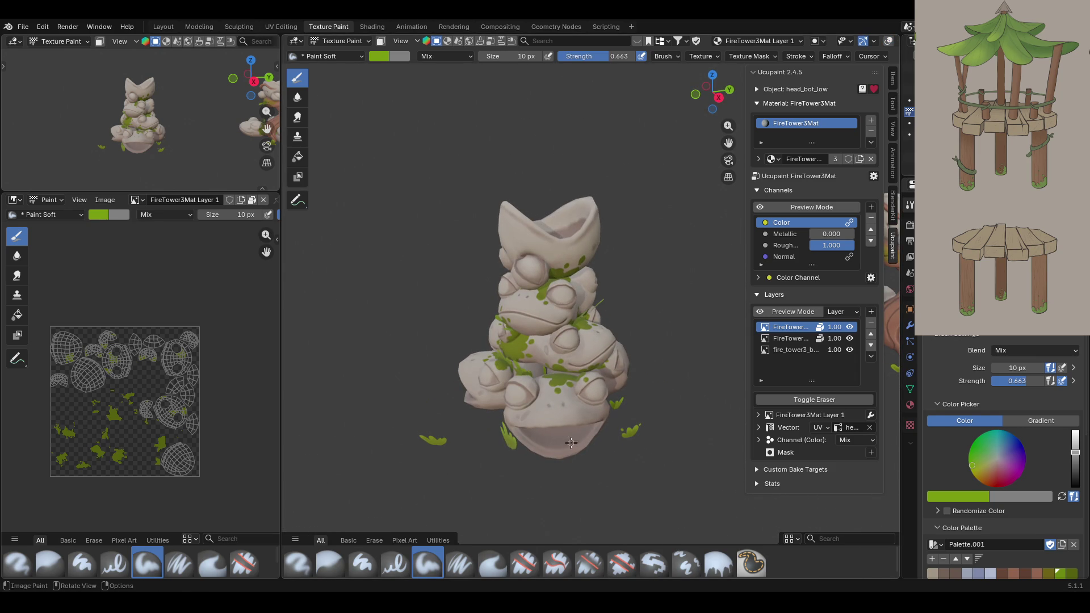
mouse_move(424, 307)
middle_mouse_down("shift")
mouse_move(424, 340)
mouse_move(238, 318)
middle_mouse_up("shift")
mouse_move(607, 216)
middle_mouse_down("ctrl")
mouse_move(608, 232)
mouse_move(607, 193)
middle_mouse_up("ctrl")
key("shift+alt+z")
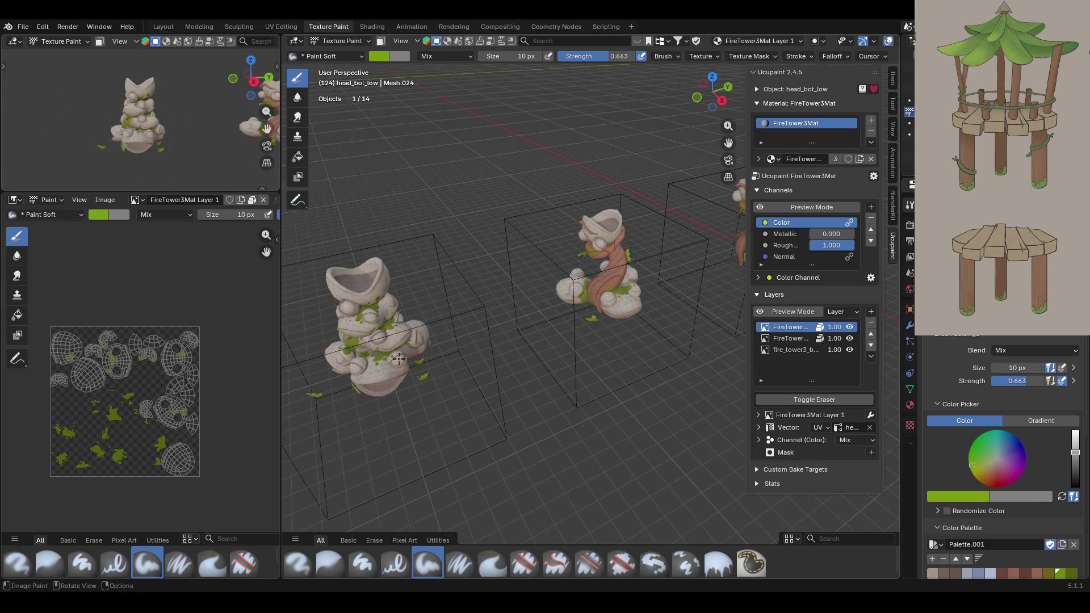